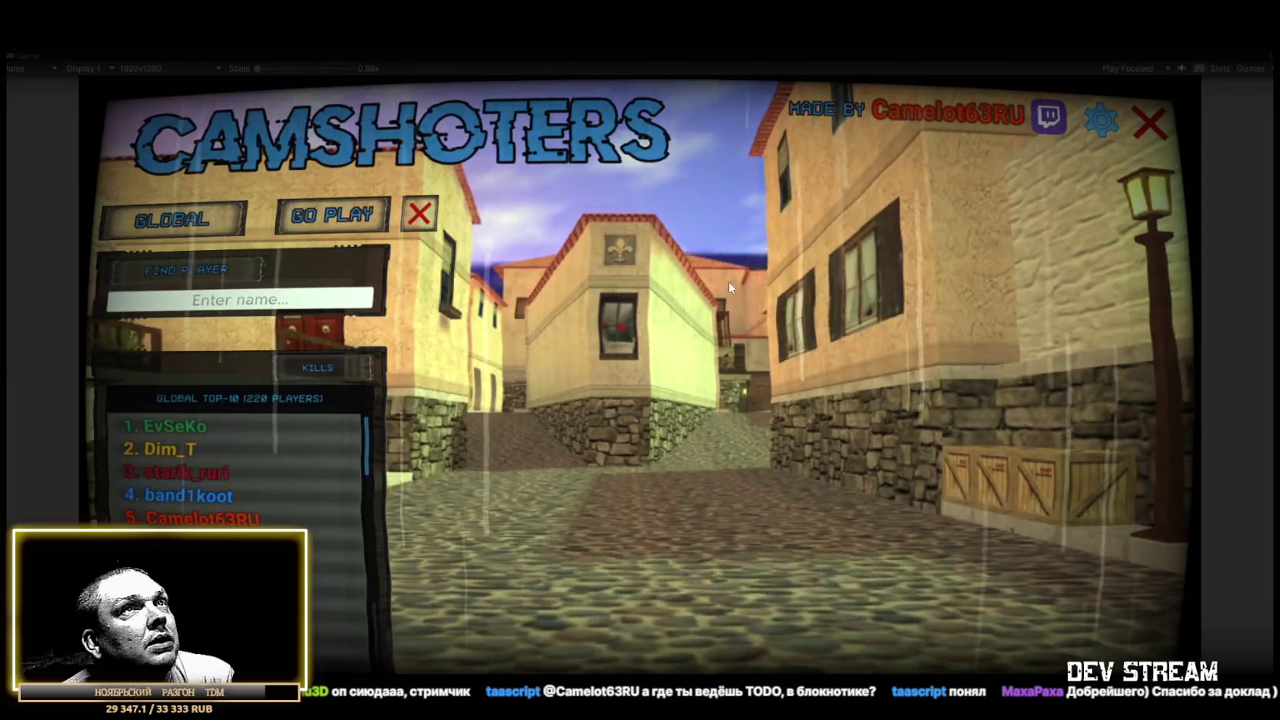
Open the game's settings panel, adjust the Max Players limit, and close it
{"action": "left_click", "coordinate": [1106, 98]}
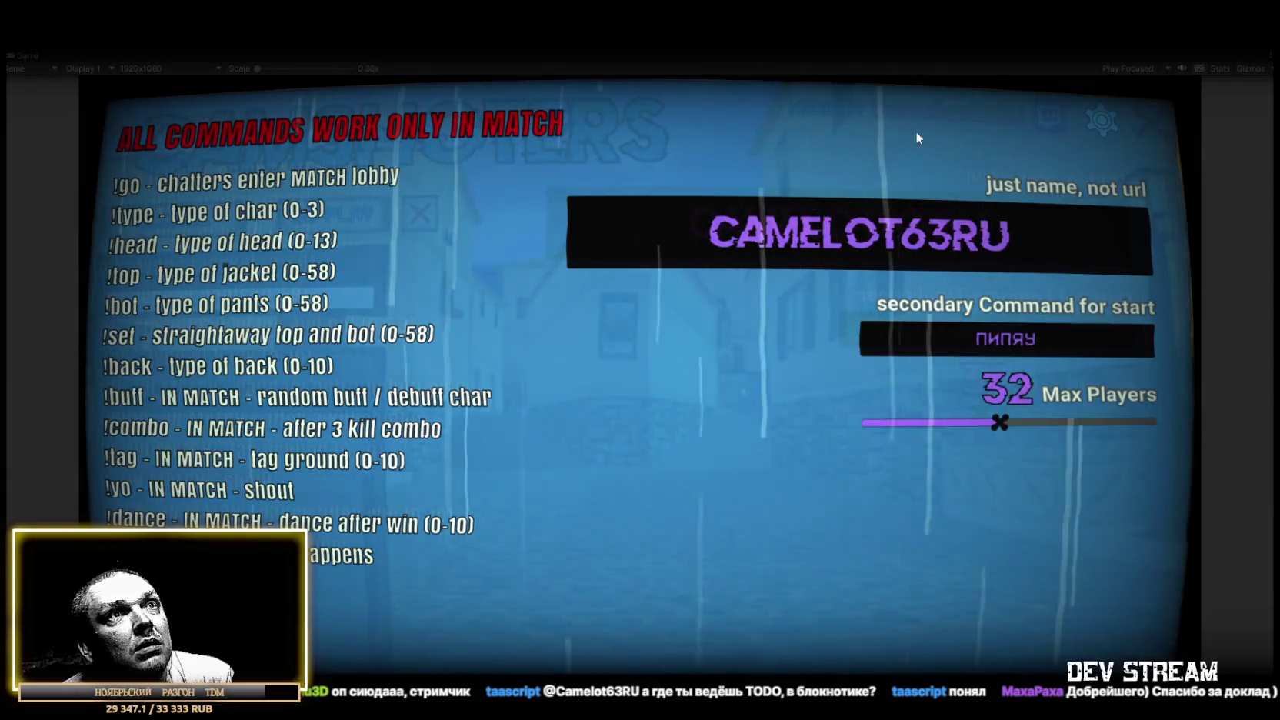
{"action": "mouse_move", "coordinate": [1000, 423]}
{"action": "left_mouse_down"}
{"action": "mouse_move", "coordinate": [936, 425]}
{"action": "mouse_move", "coordinate": [1142, 421]}
{"action": "mouse_move", "coordinate": [869, 421]}
{"action": "mouse_move", "coordinate": [1014, 421]}
{"action": "mouse_move", "coordinate": [998, 422]}
{"action": "left_mouse_up"}
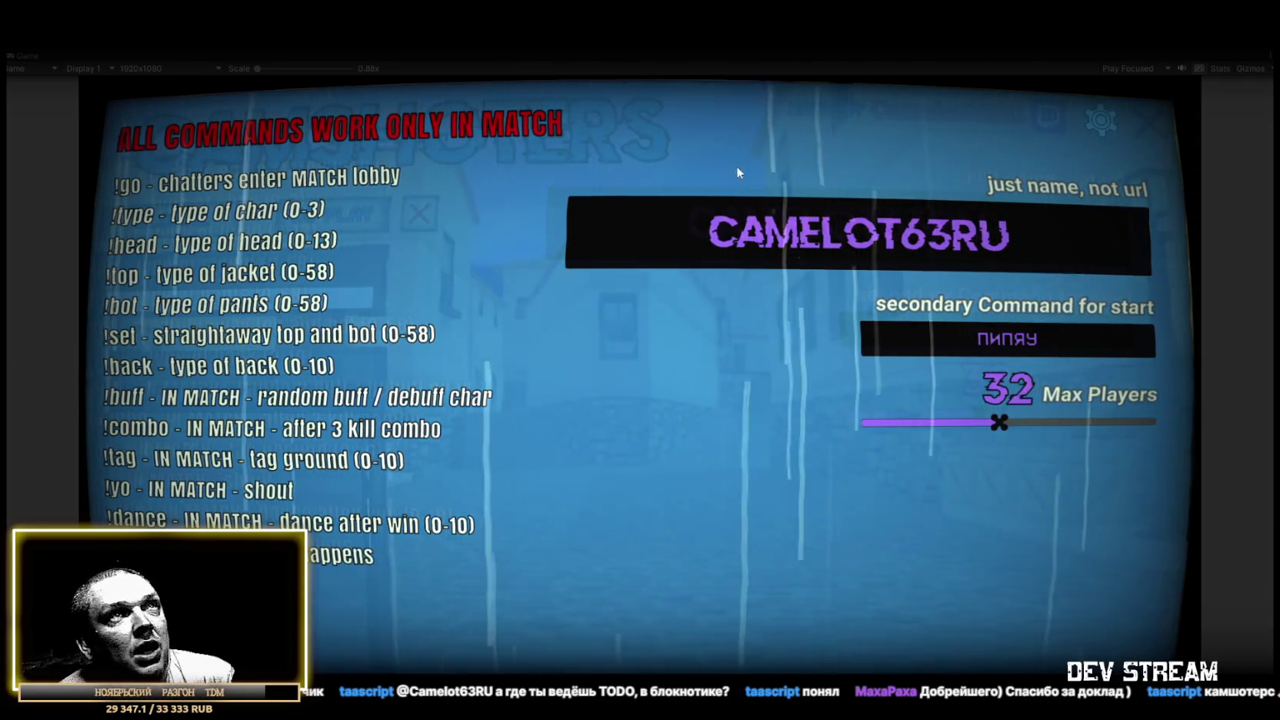
{"action": "left_click", "coordinate": [1107, 120]}
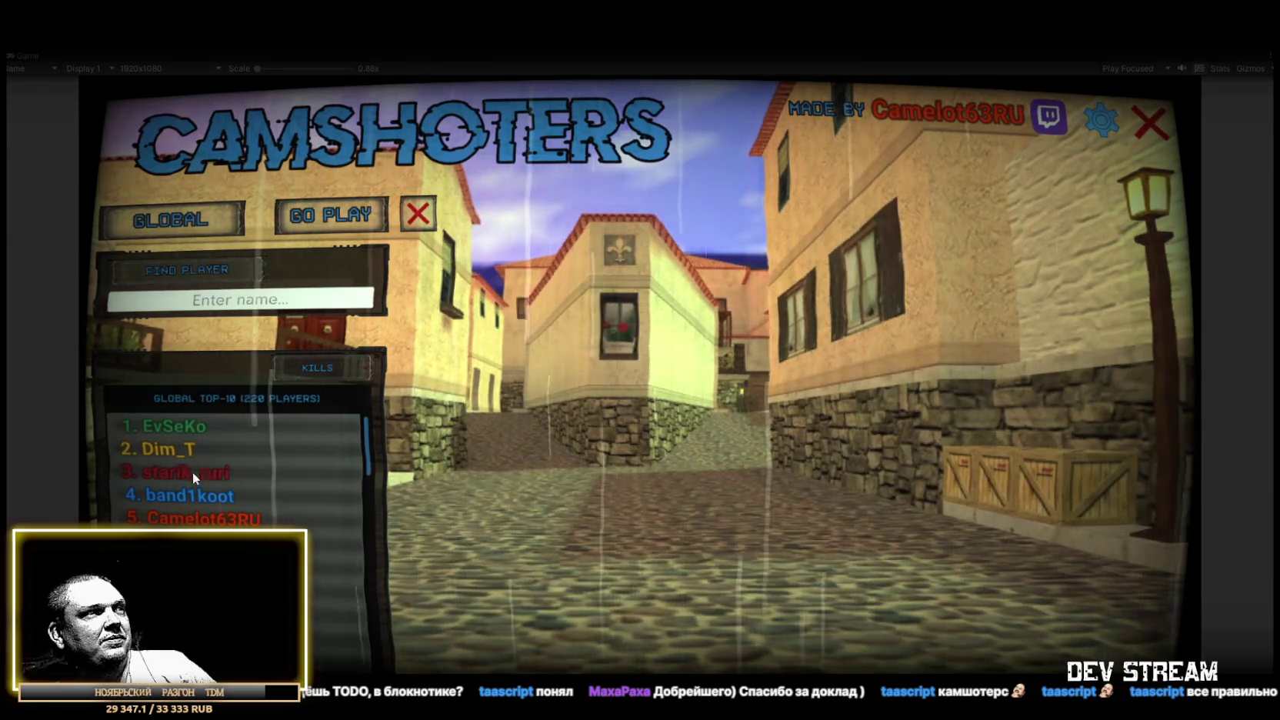
Search a player by name and show their stats: 18 games, 2 wins, 25 kills, 16 deaths
{"action": "scroll", "coordinate": [198, 483], "scroll_direction": "down", "scroll_amount": 5}
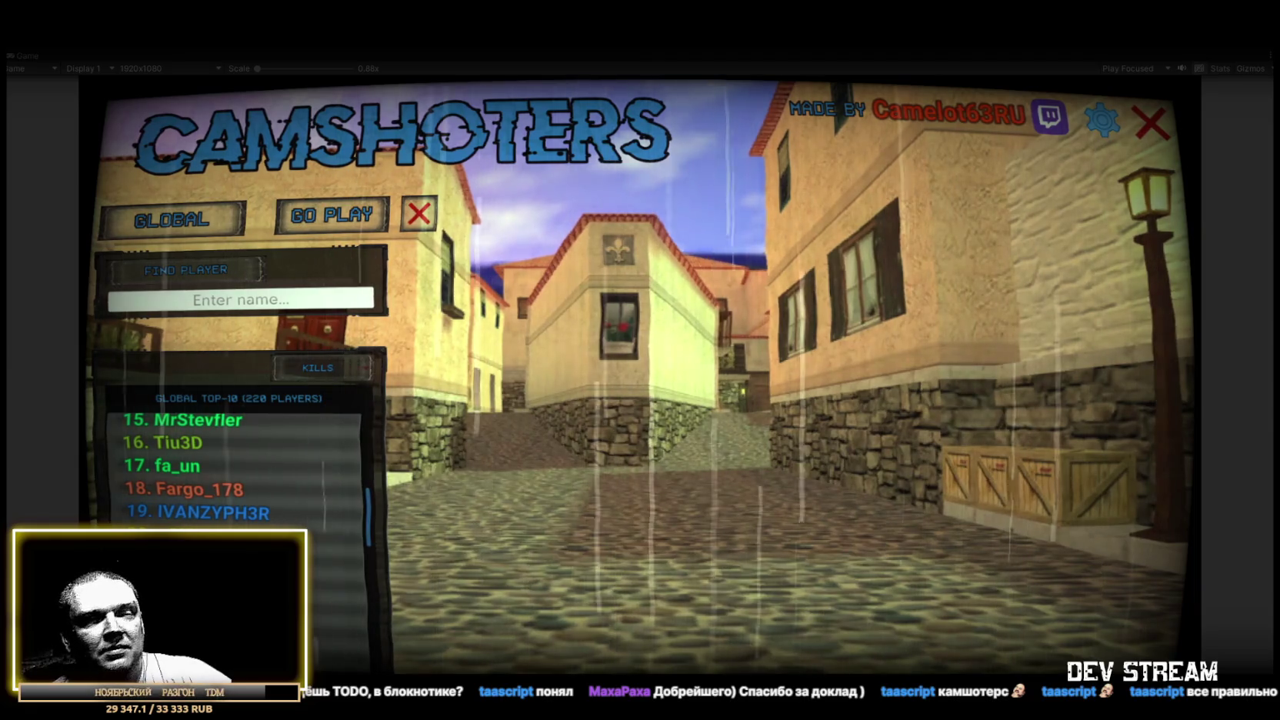
{"action": "left_click", "coordinate": [342, 300]}
{"action": "type", "text": "taascript"}
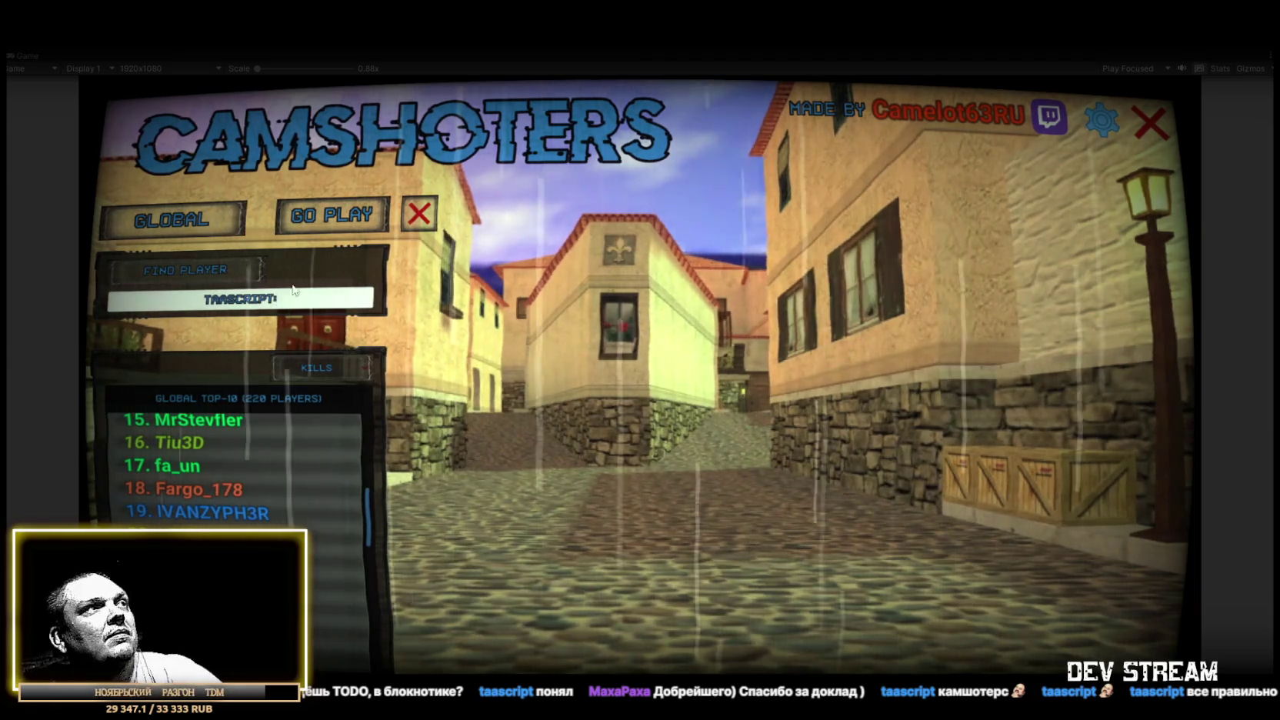
{"action": "left_click", "coordinate": [224, 268]}
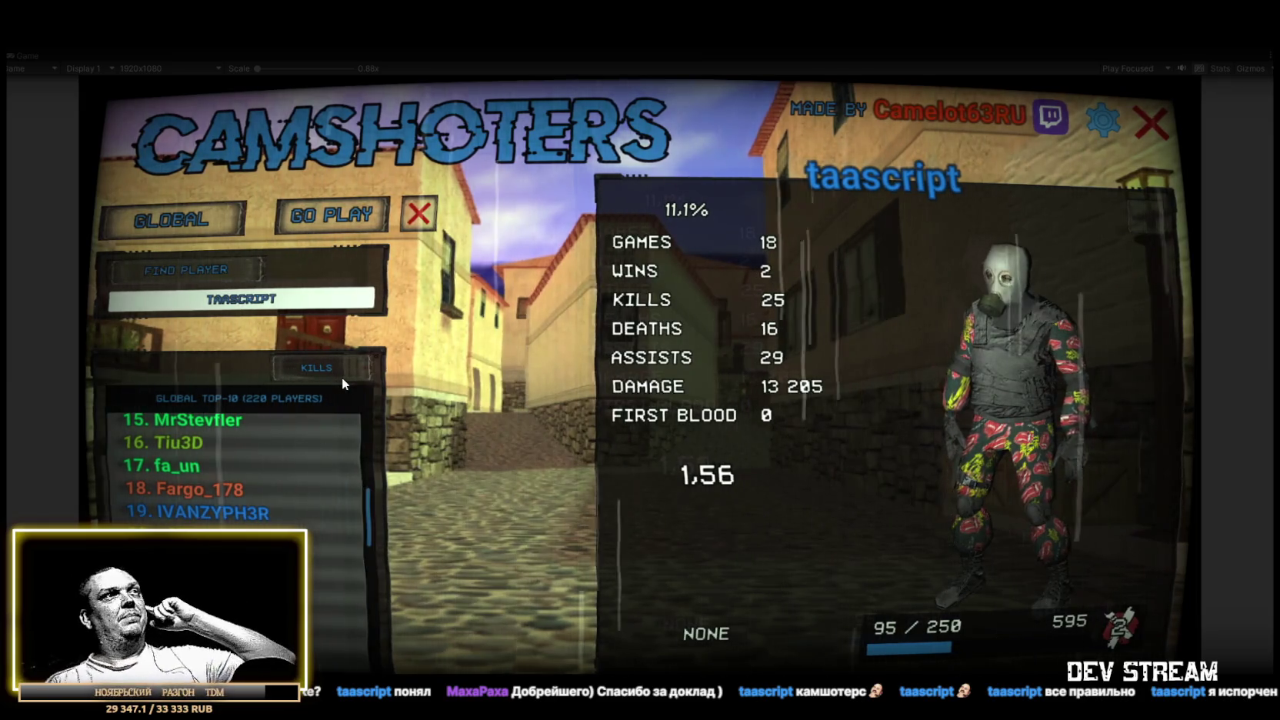
Switch the leaderboard to TOURNAMENT and open a player's card: 60 games, 44 kills, 0,77 ratio
{"action": "left_click", "coordinate": [167, 226]}
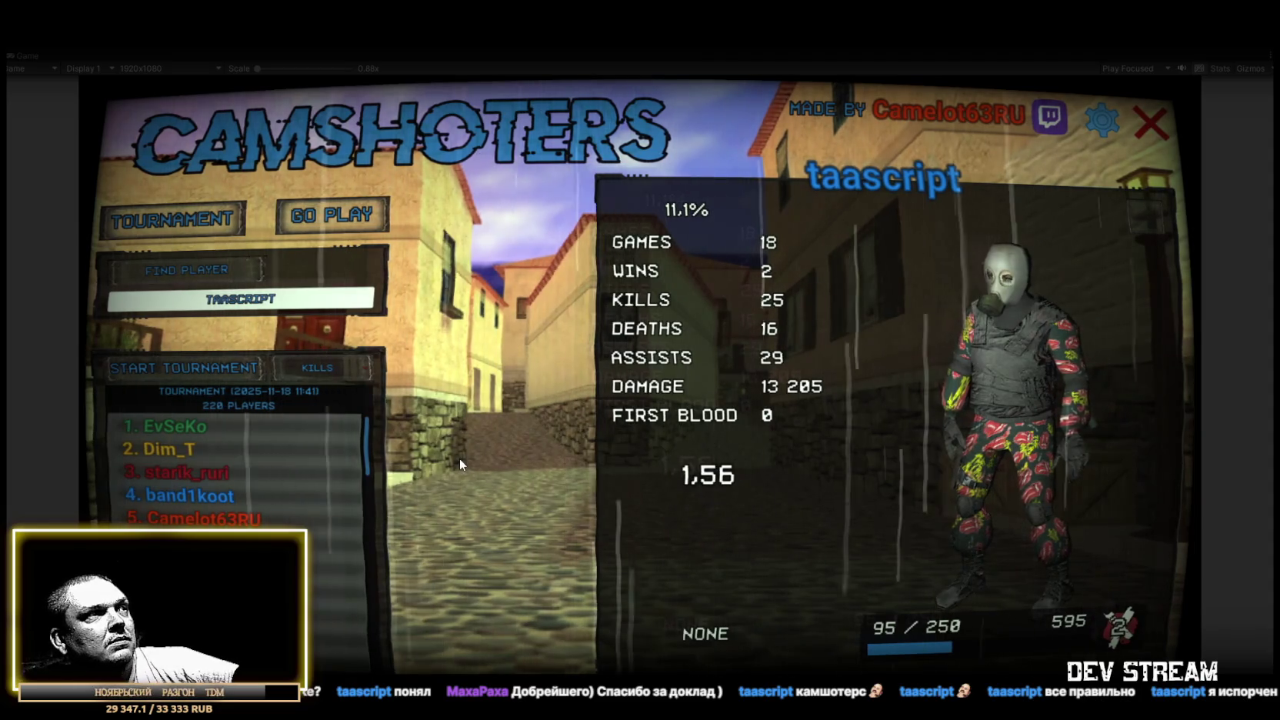
{"action": "scroll", "coordinate": [227, 486], "scroll_direction": "down", "scroll_amount": 5}
{"action": "scroll", "coordinate": [230, 478], "scroll_direction": "down", "scroll_amount": 12}
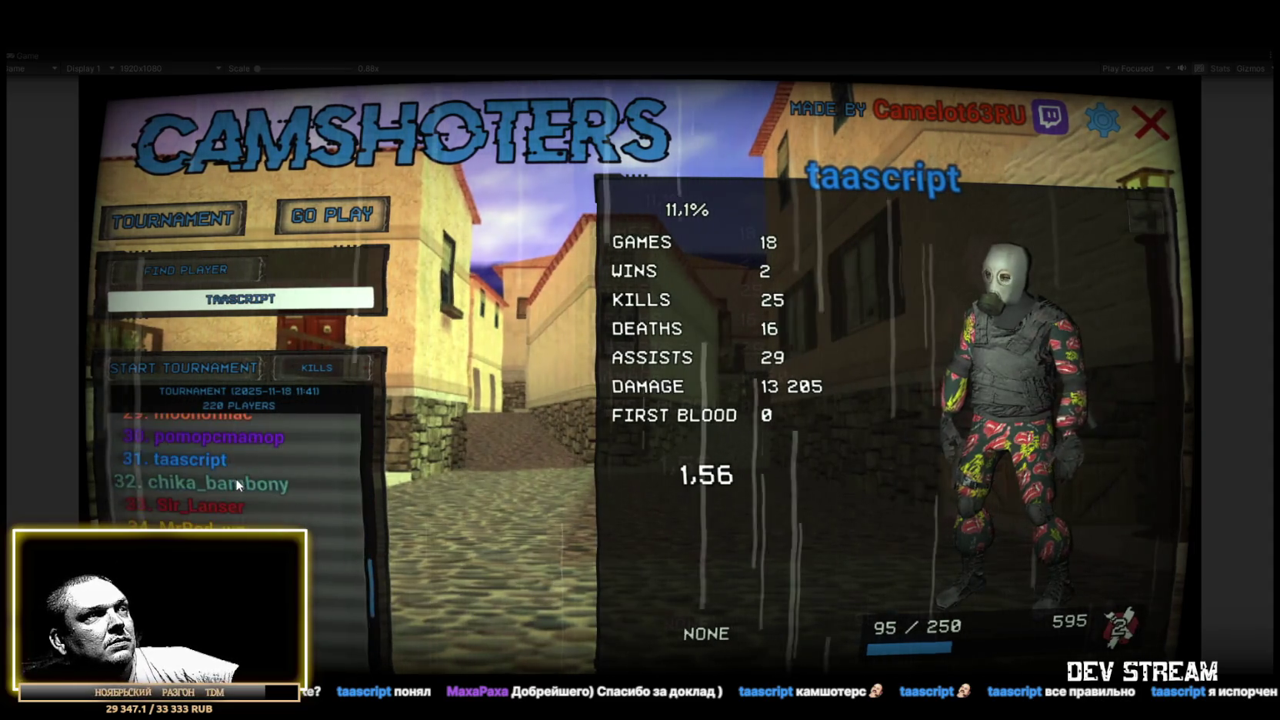
{"action": "scroll", "coordinate": [237, 480], "scroll_direction": "up", "scroll_amount": 7}
{"action": "scroll", "coordinate": [237, 480], "scroll_direction": "up", "scroll_amount": 9}
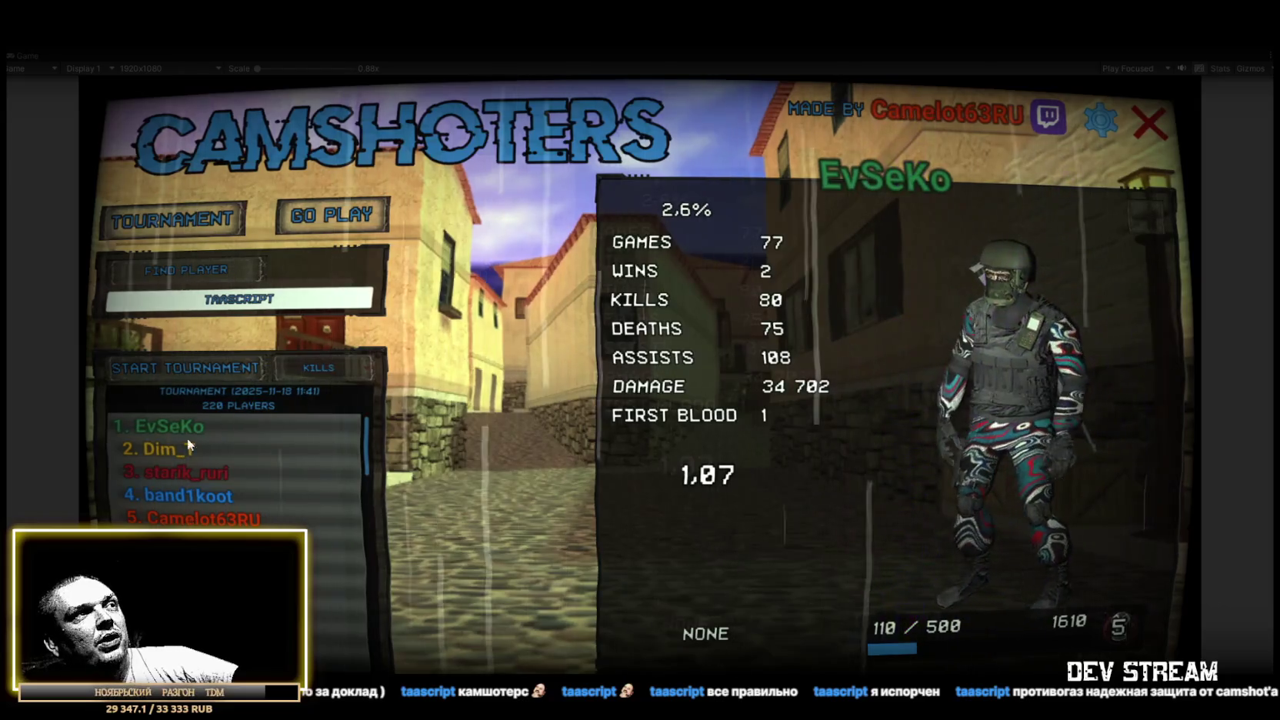
{"action": "left_click", "coordinate": [207, 499]}
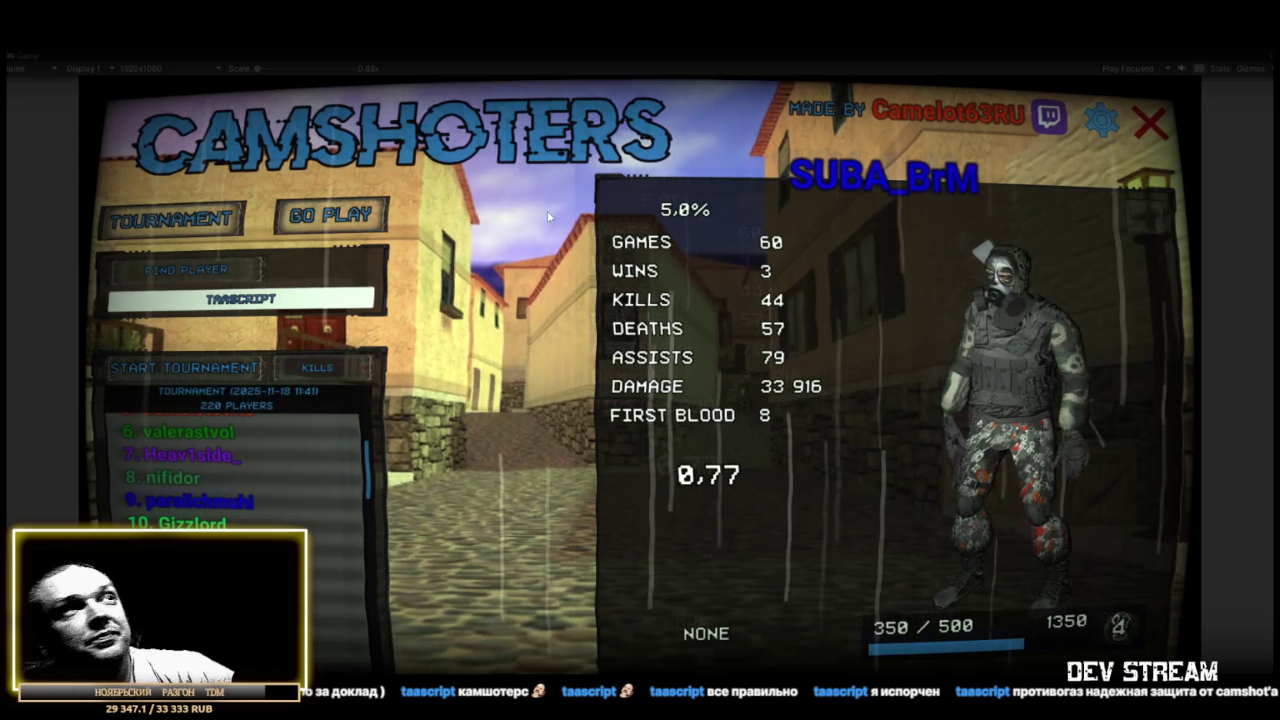
Stop play mode, collapse PlayerCardPanel and OPTIONS_PANEL in the Hierarchy, and activate OPTIONS_PANEL
{"action": "left_click", "coordinate": [609, 51]}
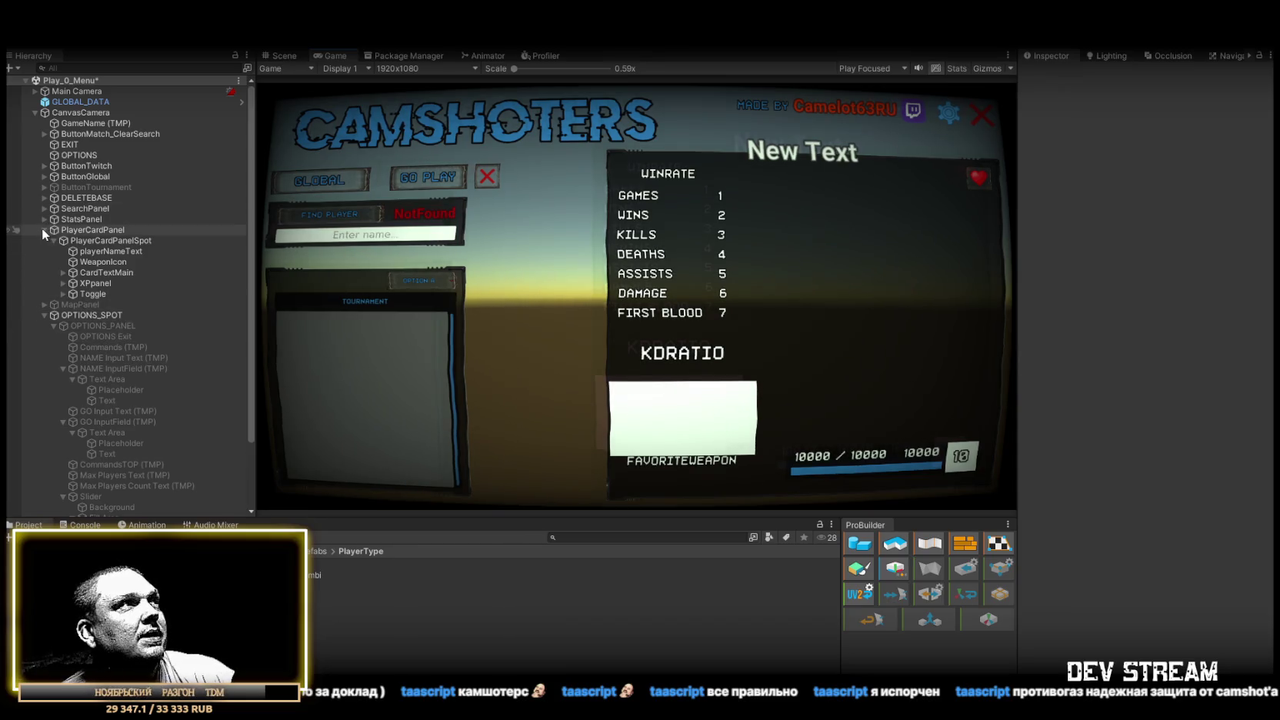
{"action": "left_click", "coordinate": [43, 229]}
{"action": "left_click", "coordinate": [44, 250]}
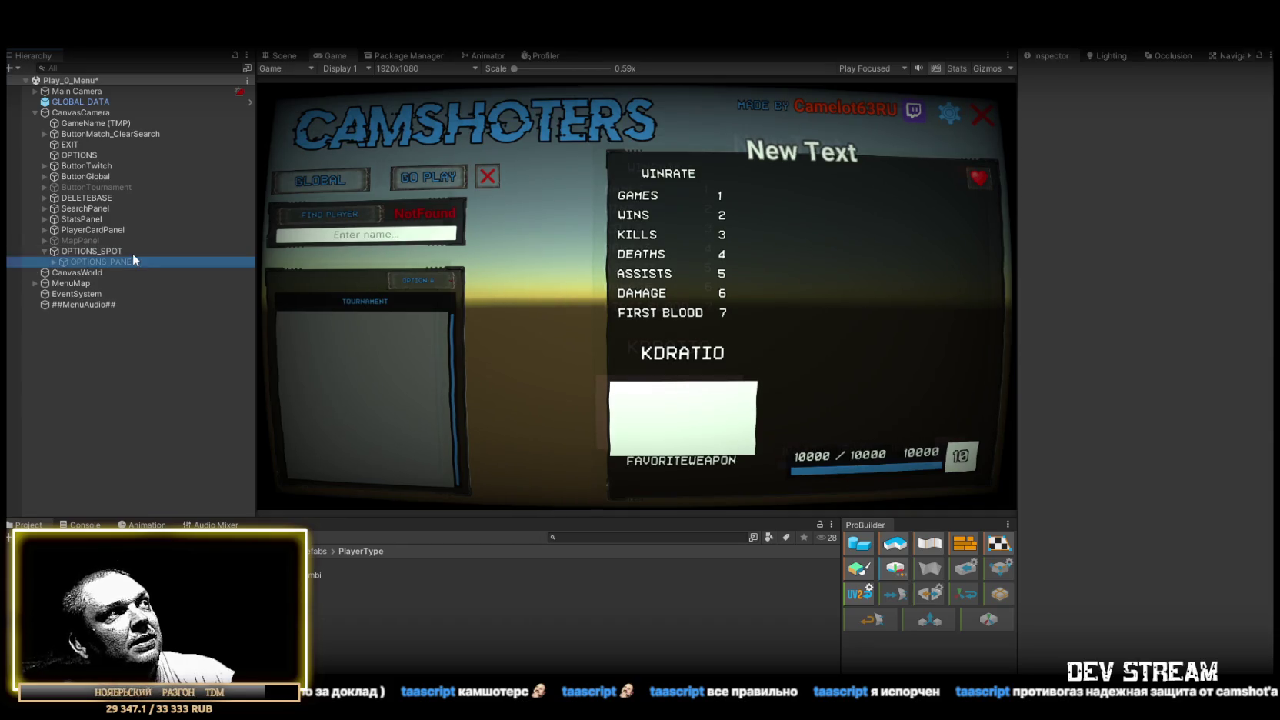
{"action": "left_click", "coordinate": [1054, 73]}
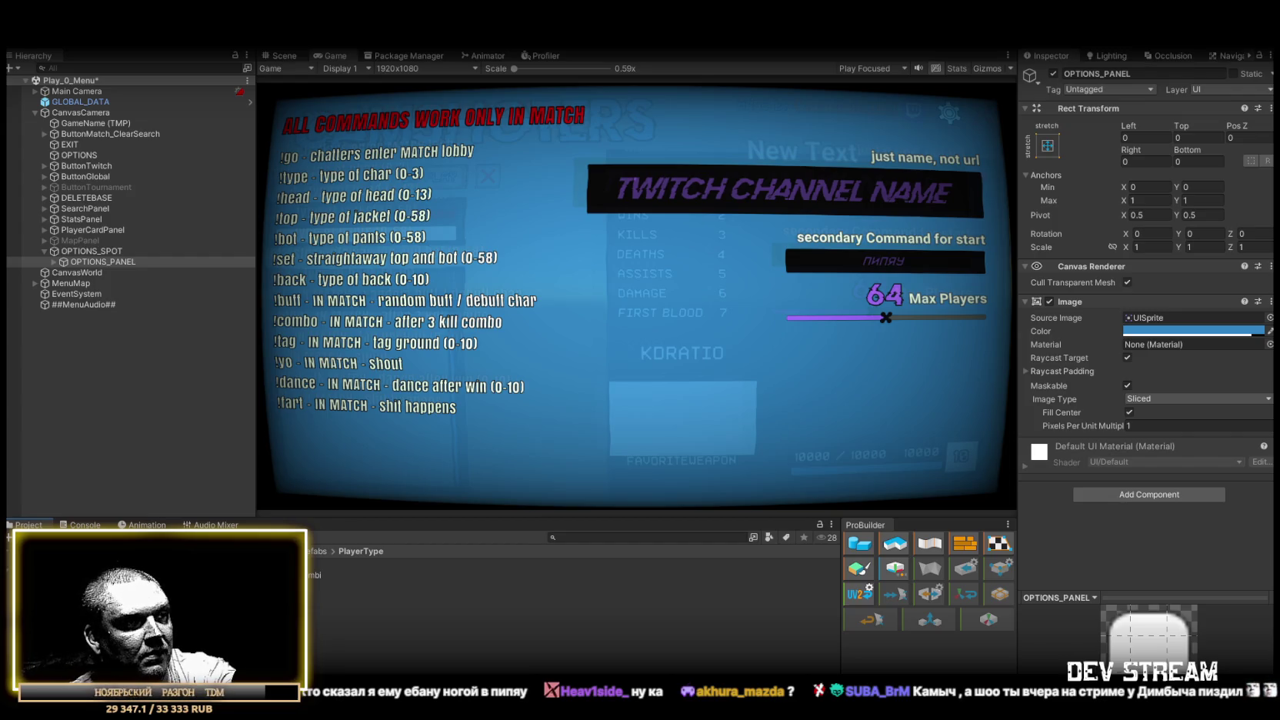
Switch to the Twitch VOD in the browser, then pause and resume it
{"action": "key", "text": "alt+Tab"}
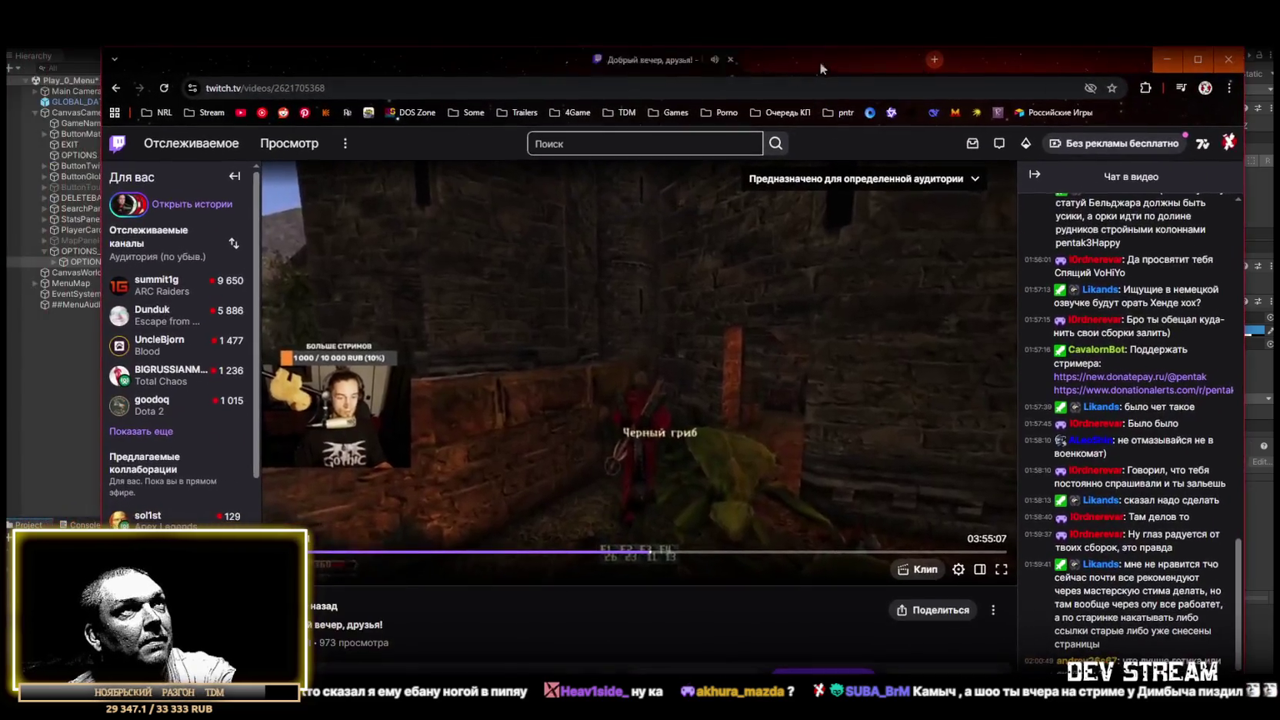
{"action": "key", "text": "alt+Tab"}
{"action": "key", "text": "alt+Tab"}
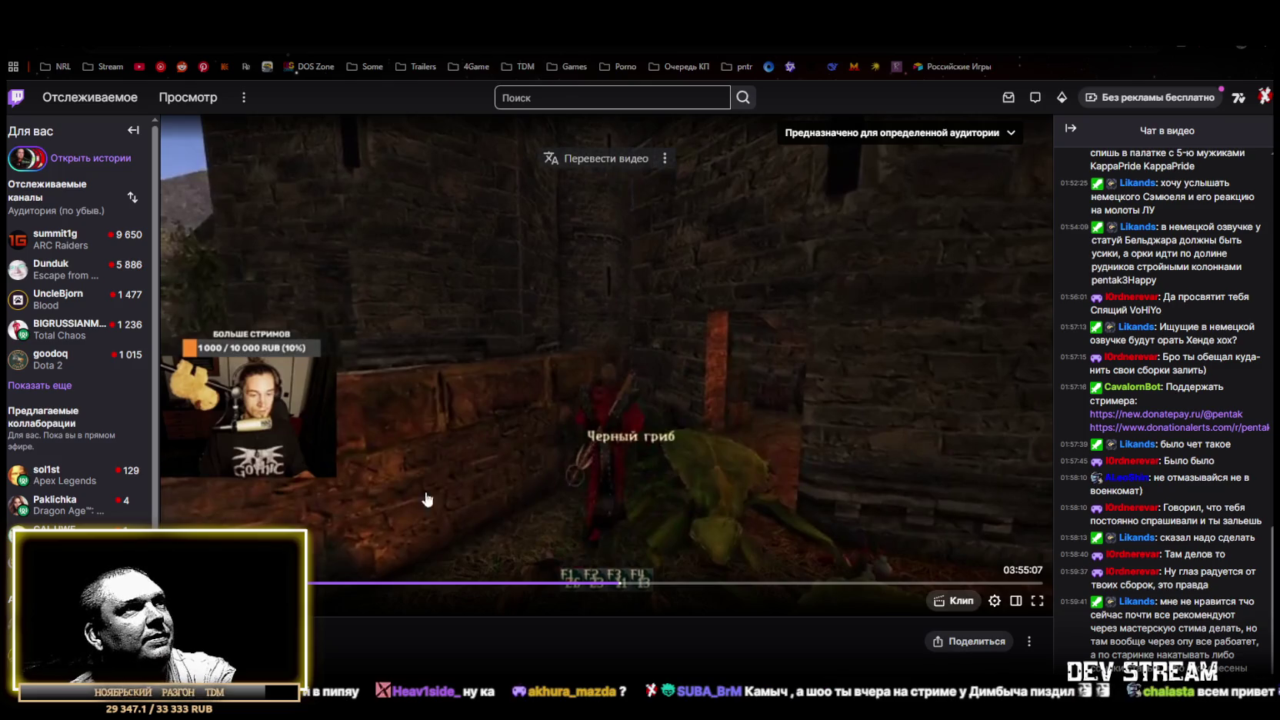
{"action": "left_click", "coordinate": [487, 375]}
{"action": "key", "text": "space"}
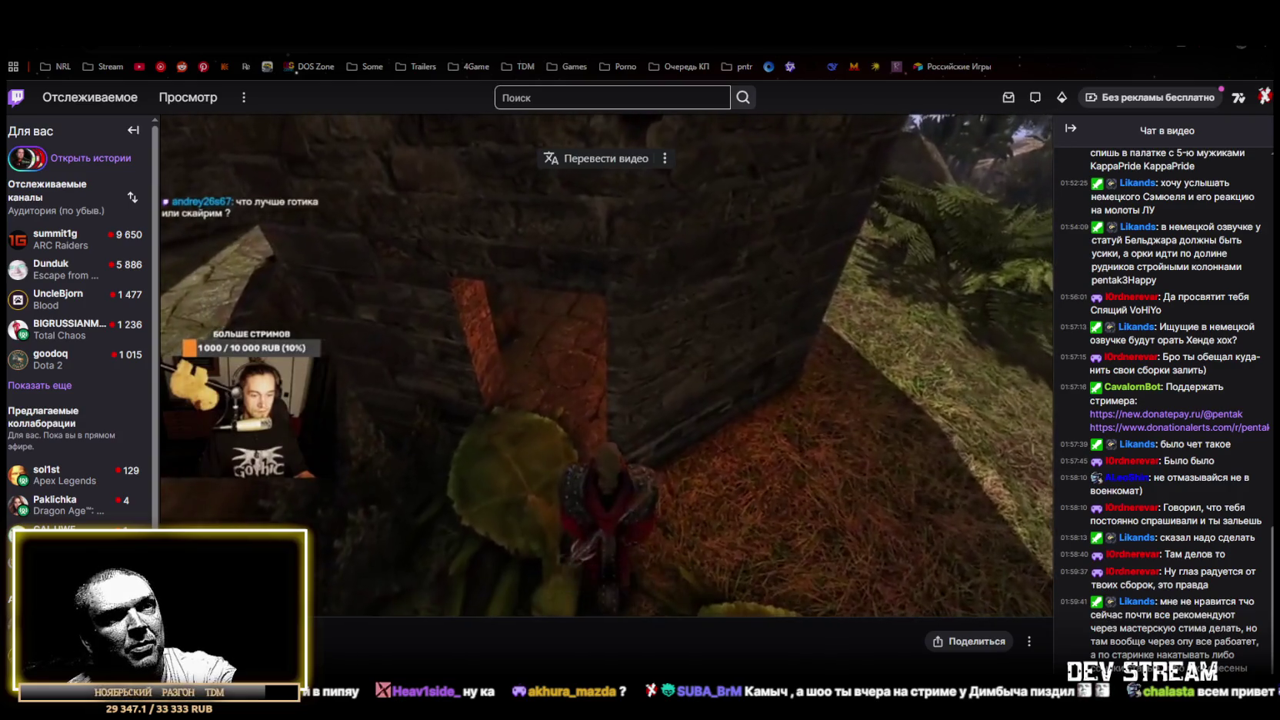
Set the VOD playback speed to 1.5x under the gear menu's Скорость option
{"action": "left_click", "coordinate": [995, 601]}
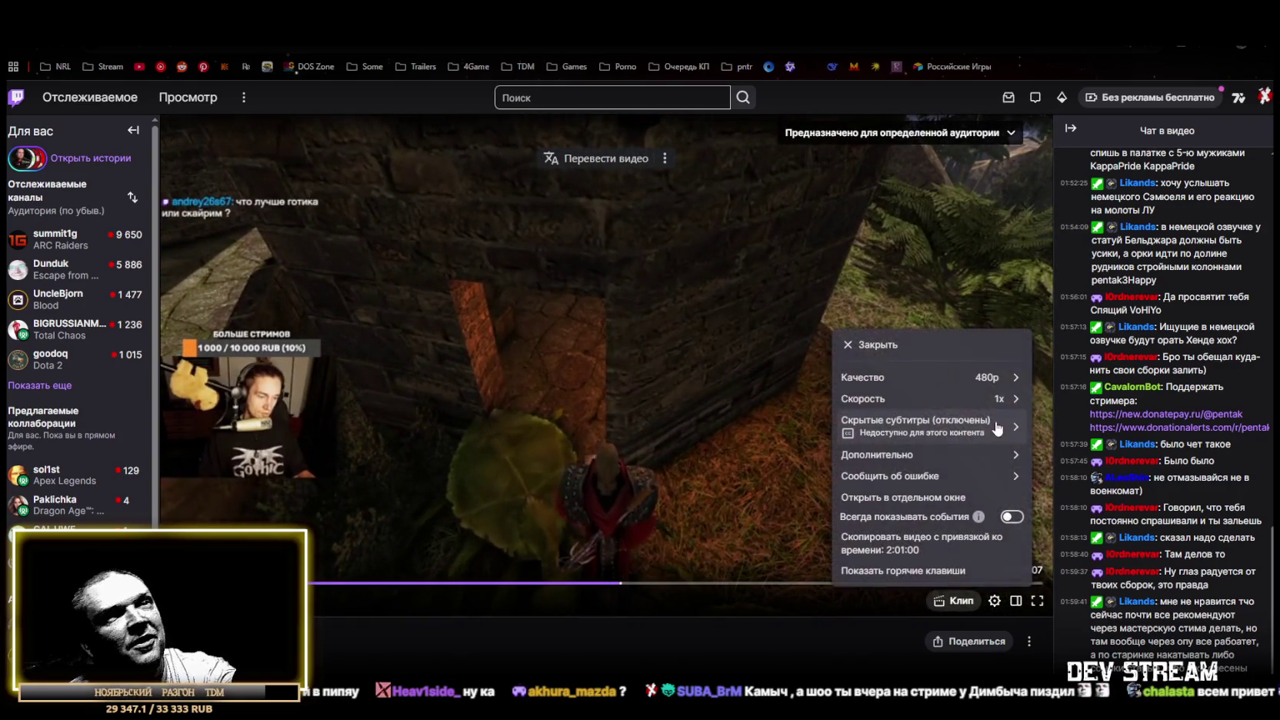
{"action": "left_click", "coordinate": [981, 396]}
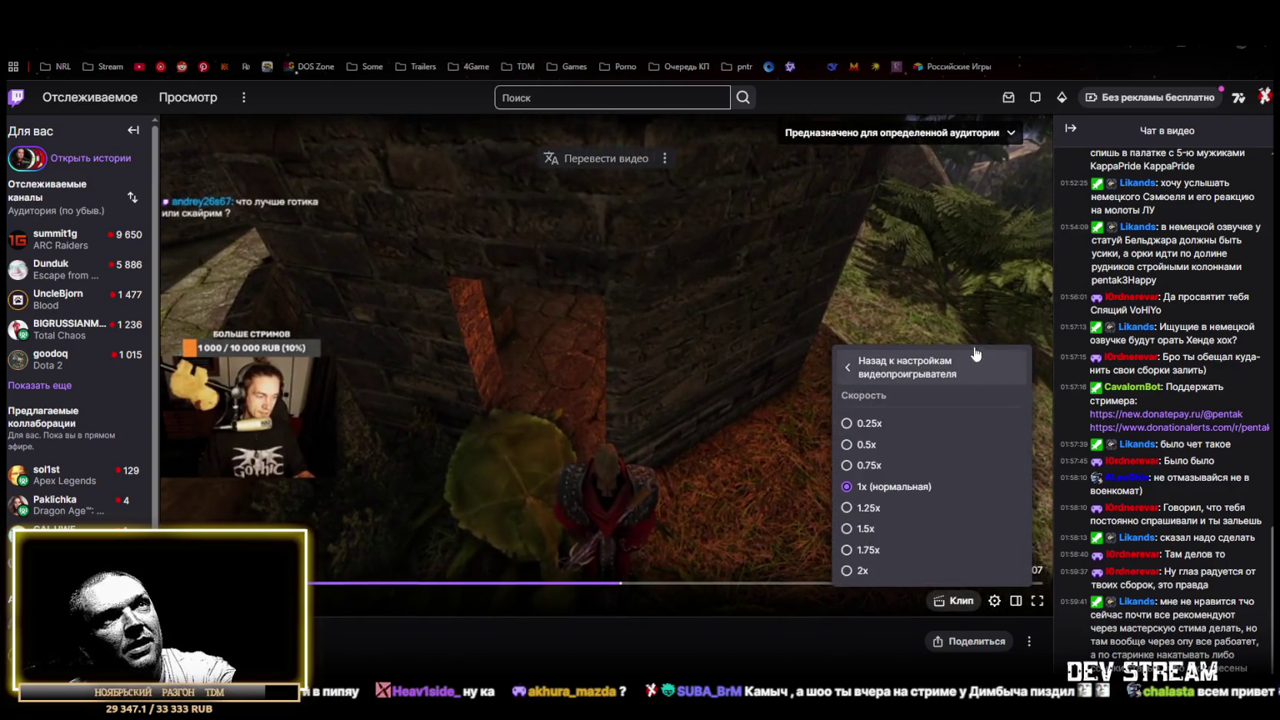
{"action": "left_click", "coordinate": [853, 532]}
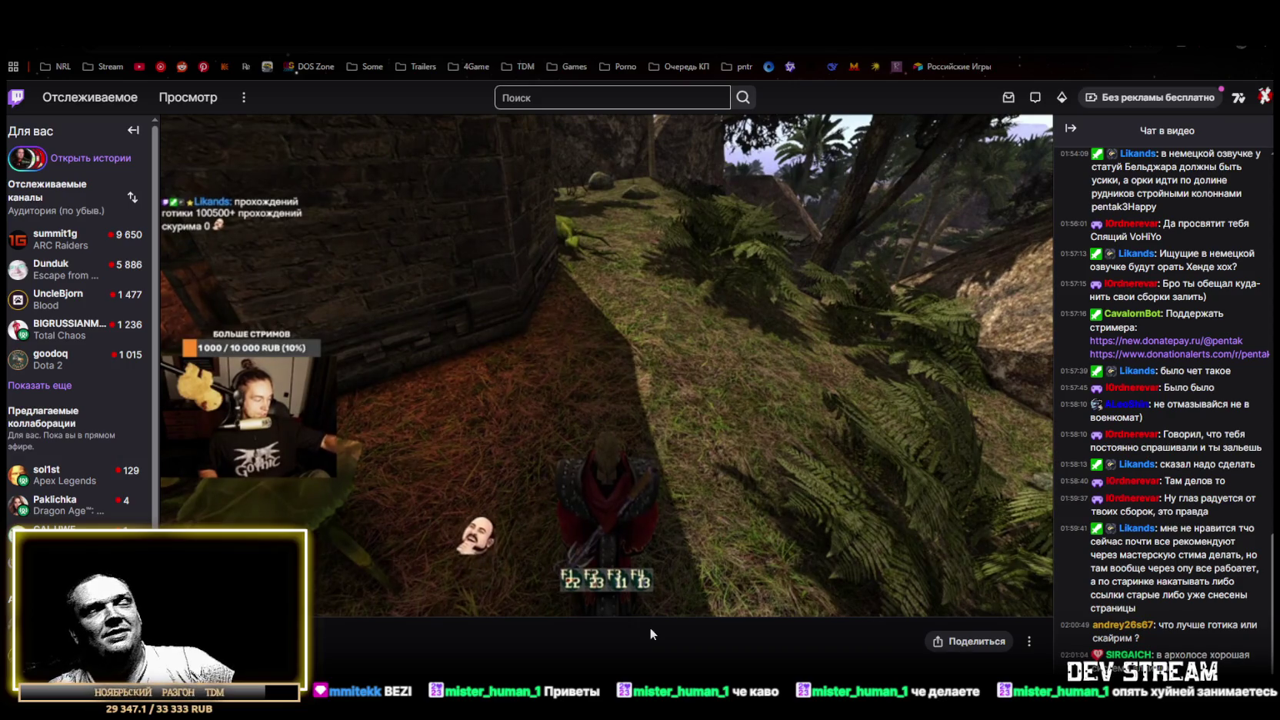
Pause, resume, and finally pause the Twitch gameplay stream replay
{"action": "mouse_move", "coordinate": [692, 278]}
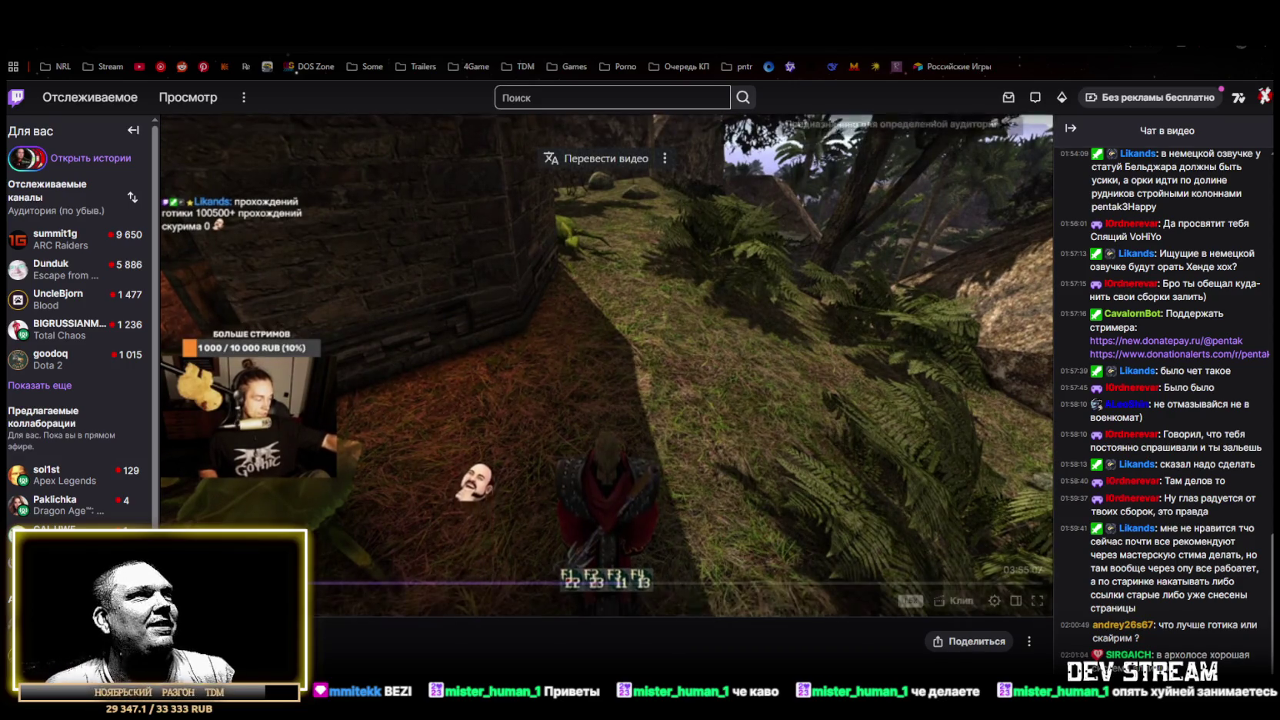
{"action": "left_click", "coordinate": [636, 309]}
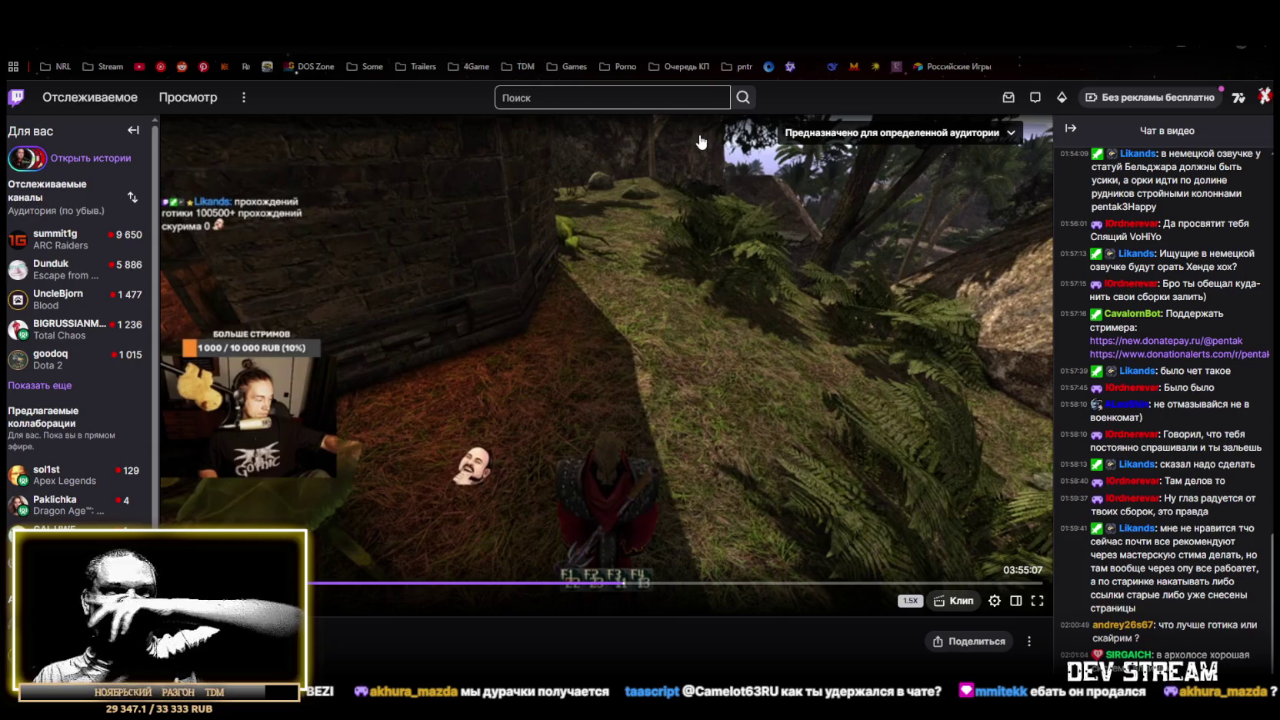
{"action": "mouse_move", "coordinate": [695, 142]}
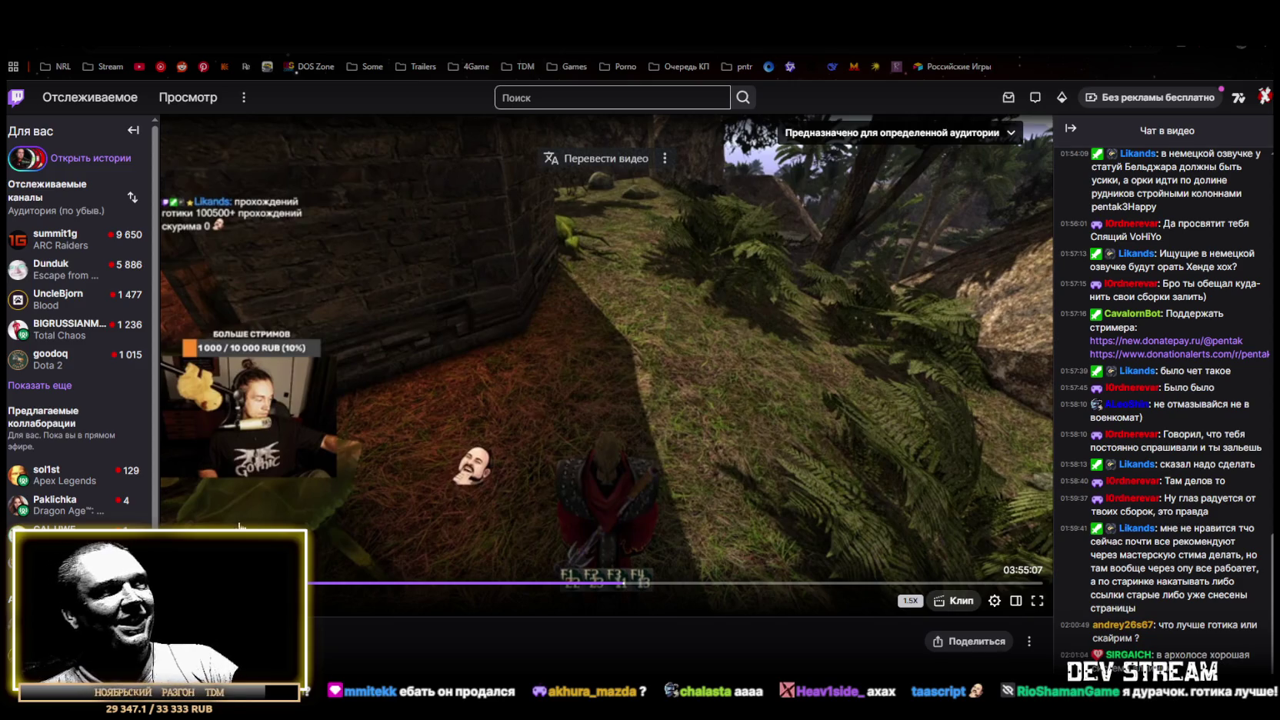
{"action": "left_click", "coordinate": [470, 460]}
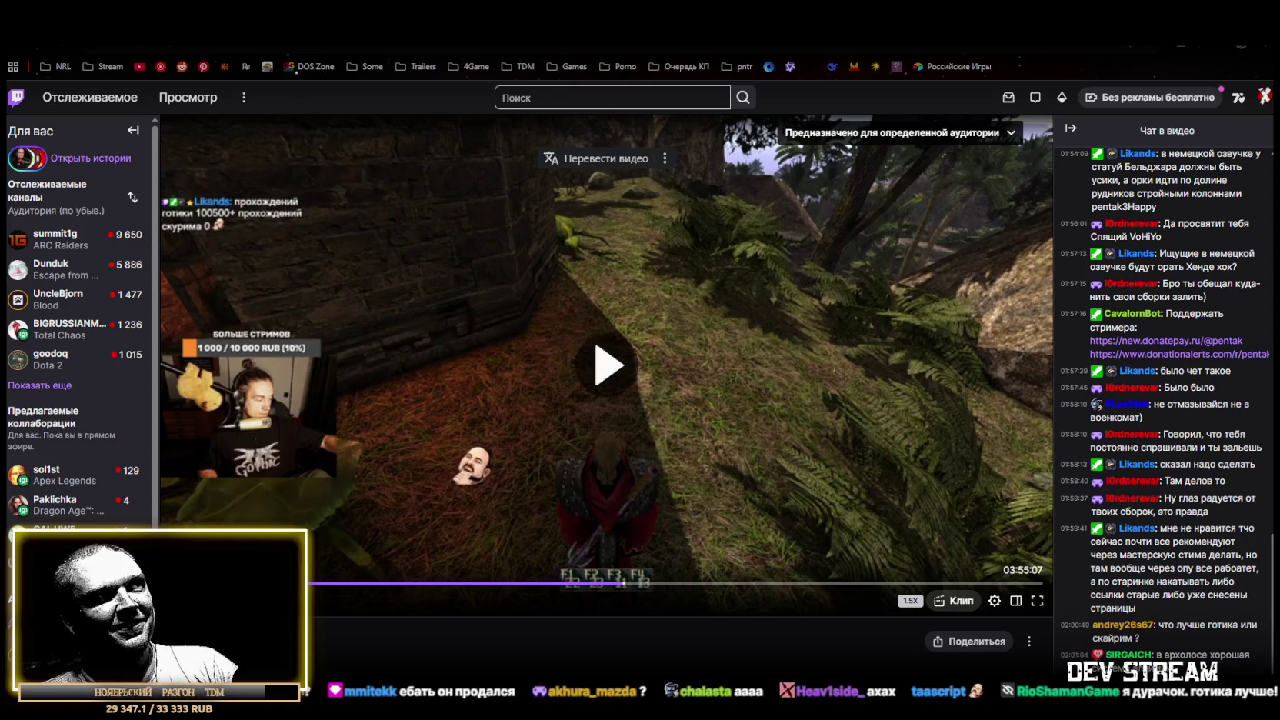
{"action": "left_click", "coordinate": [469, 448]}
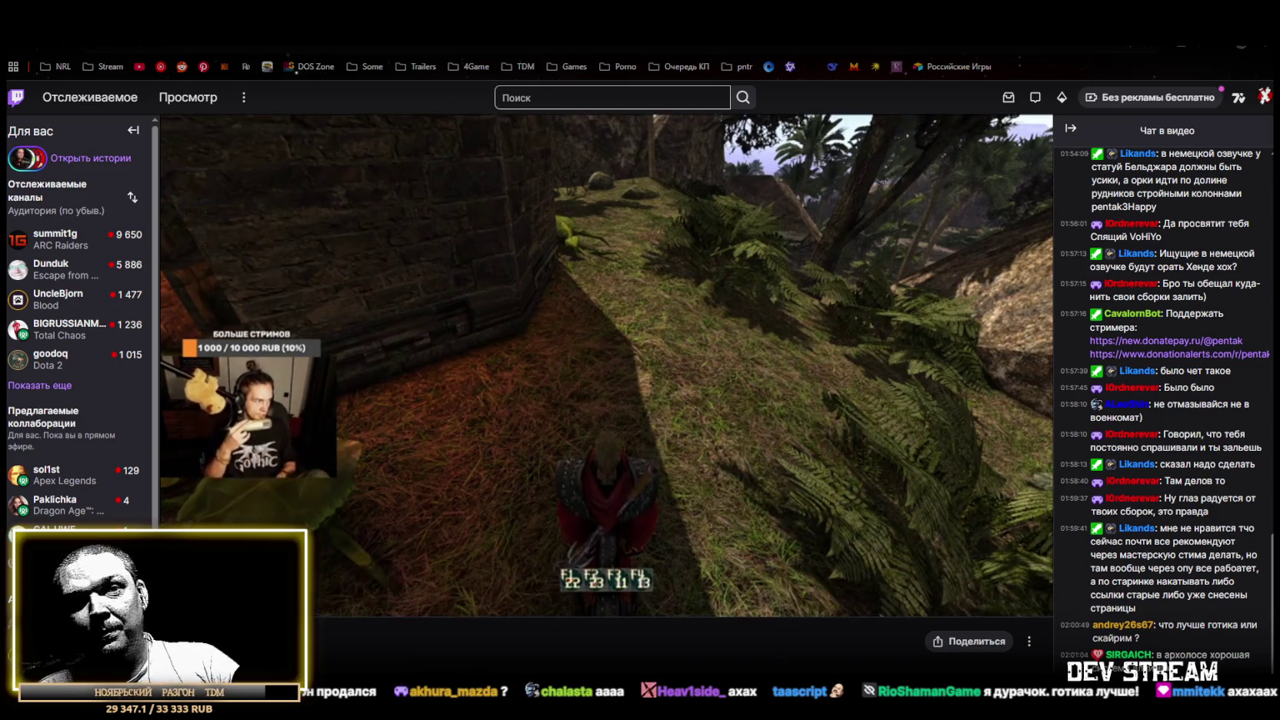
{"action": "mouse_move", "coordinate": [637, 217]}
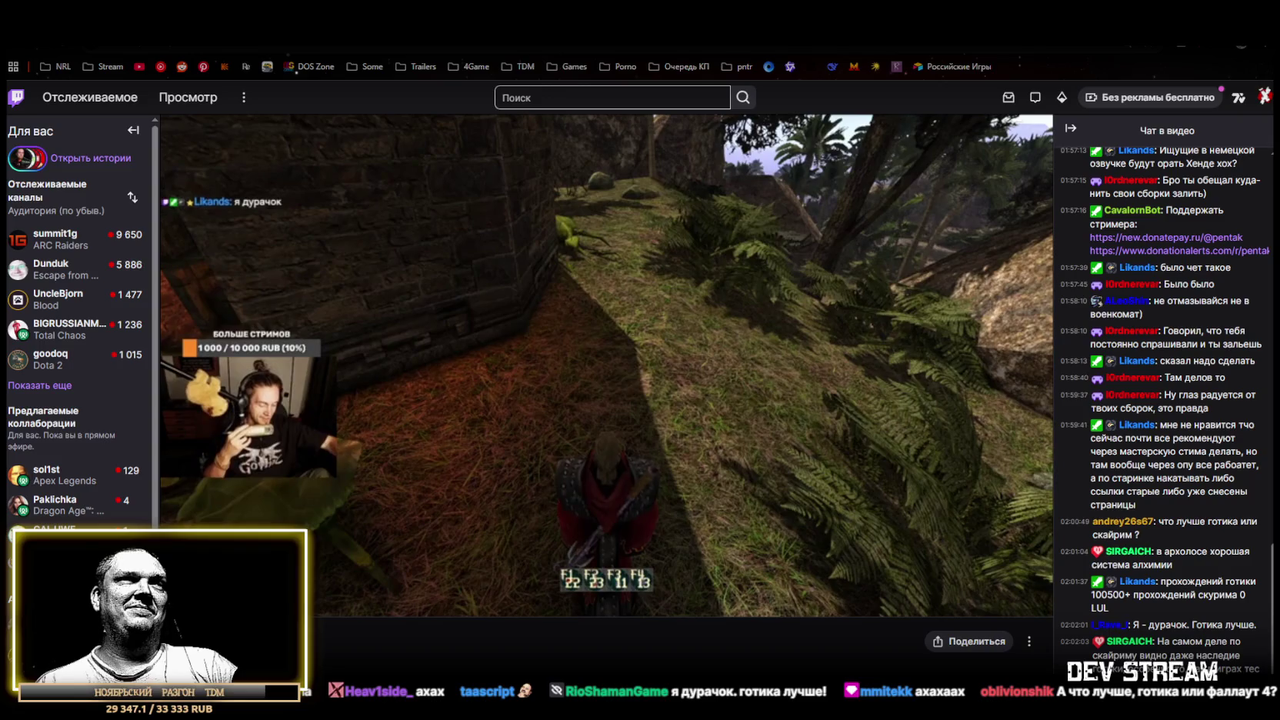
{"action": "mouse_move", "coordinate": [625, 583]}
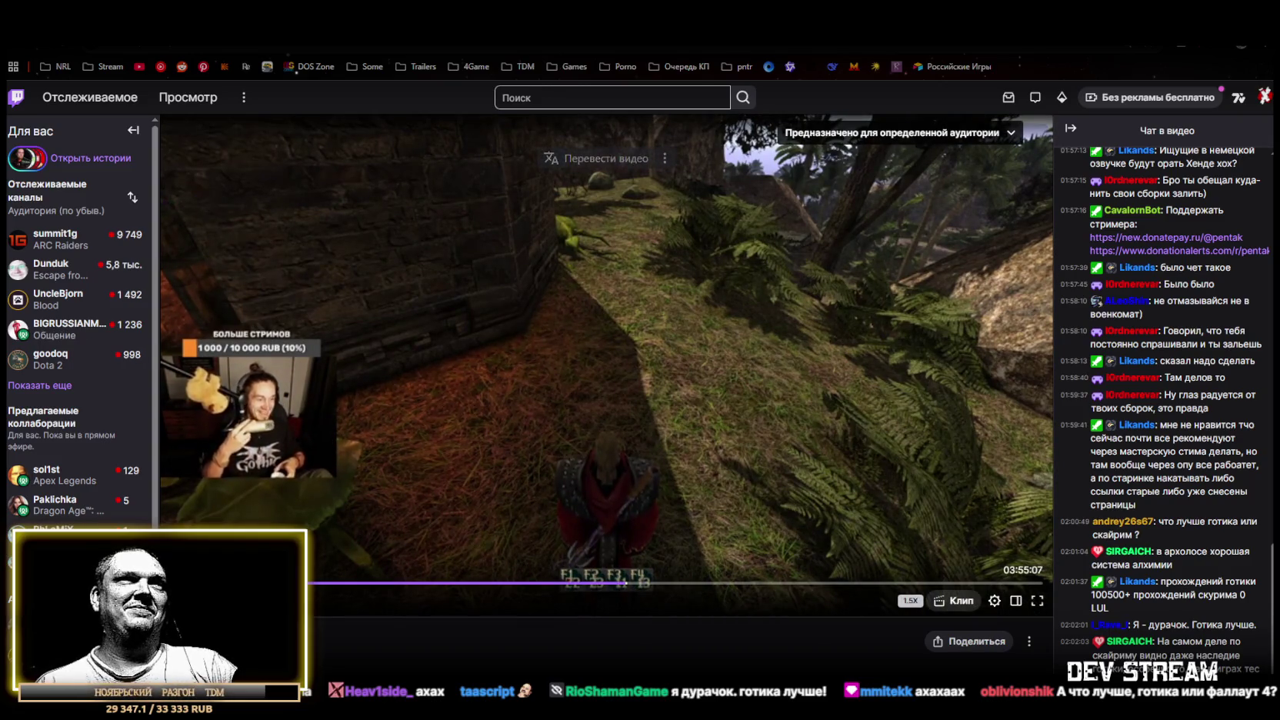
{"action": "left_click", "coordinate": [448, 306]}
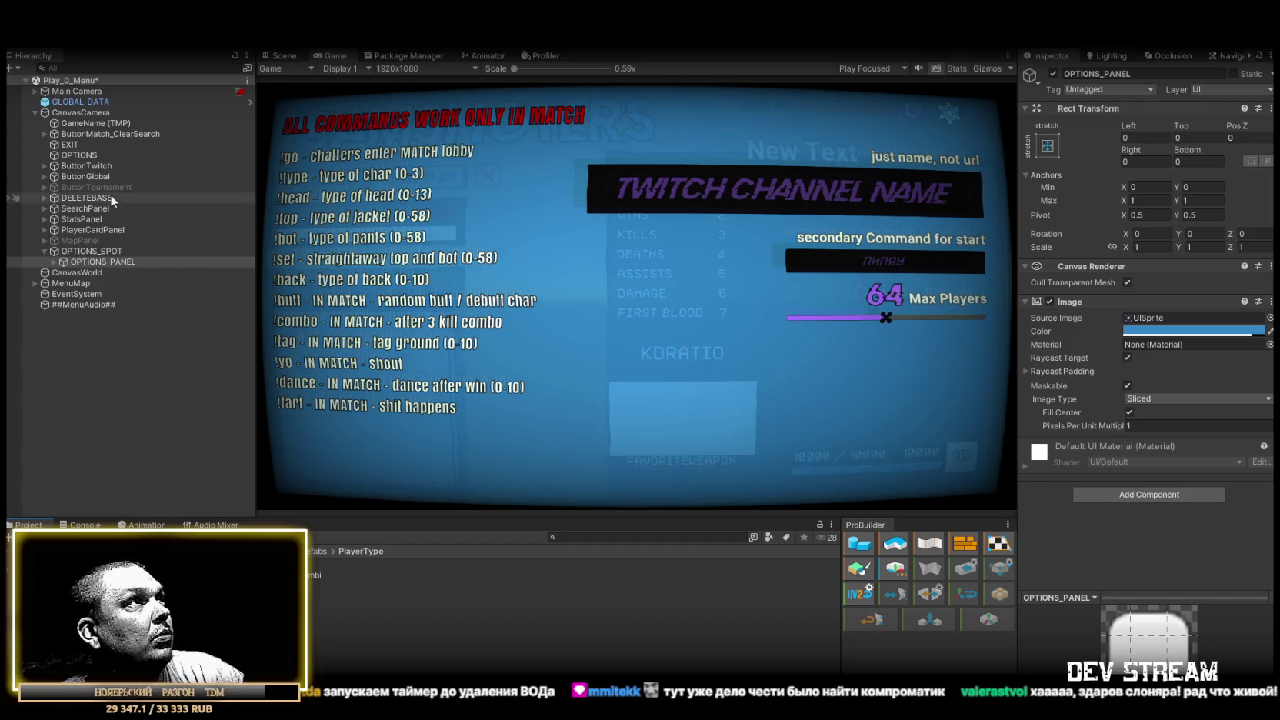
Add a Volume Settings component to GLOBAL_DATA, searching 'volume' in Add Component
{"action": "left_click", "coordinate": [82, 102]}
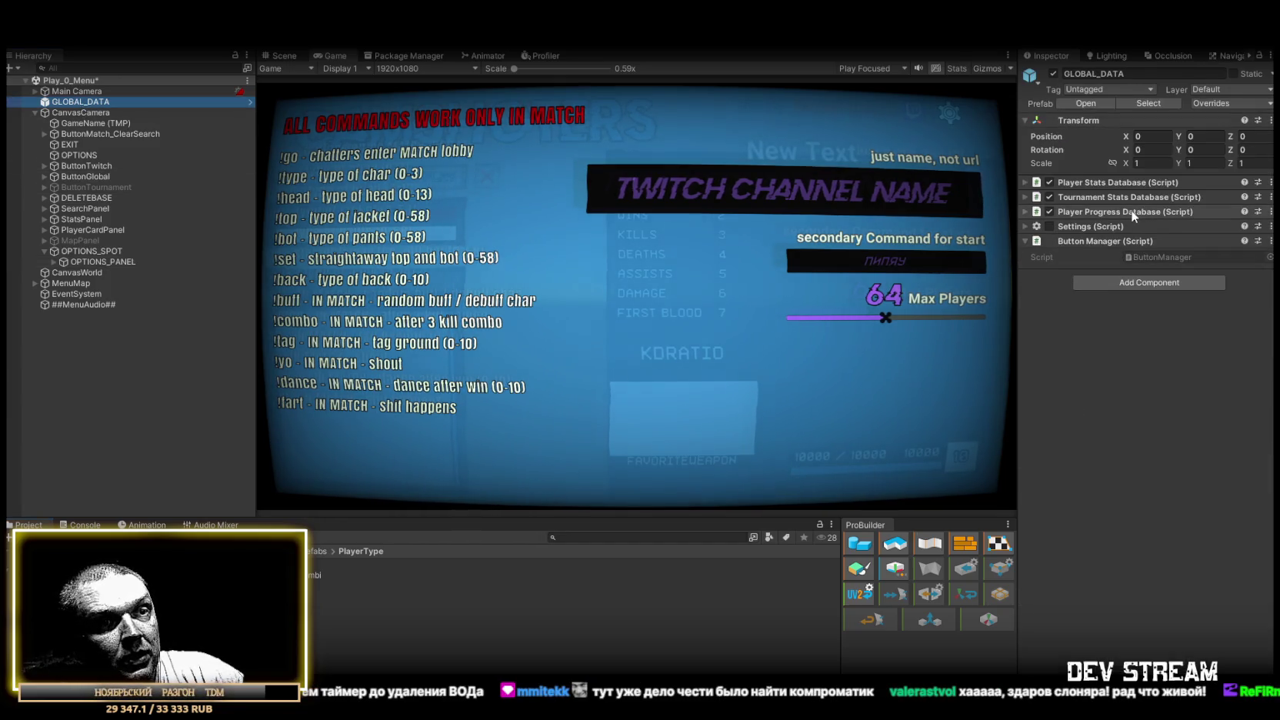
{"action": "left_click", "coordinate": [1109, 280]}
{"action": "type", "text": "volume"}
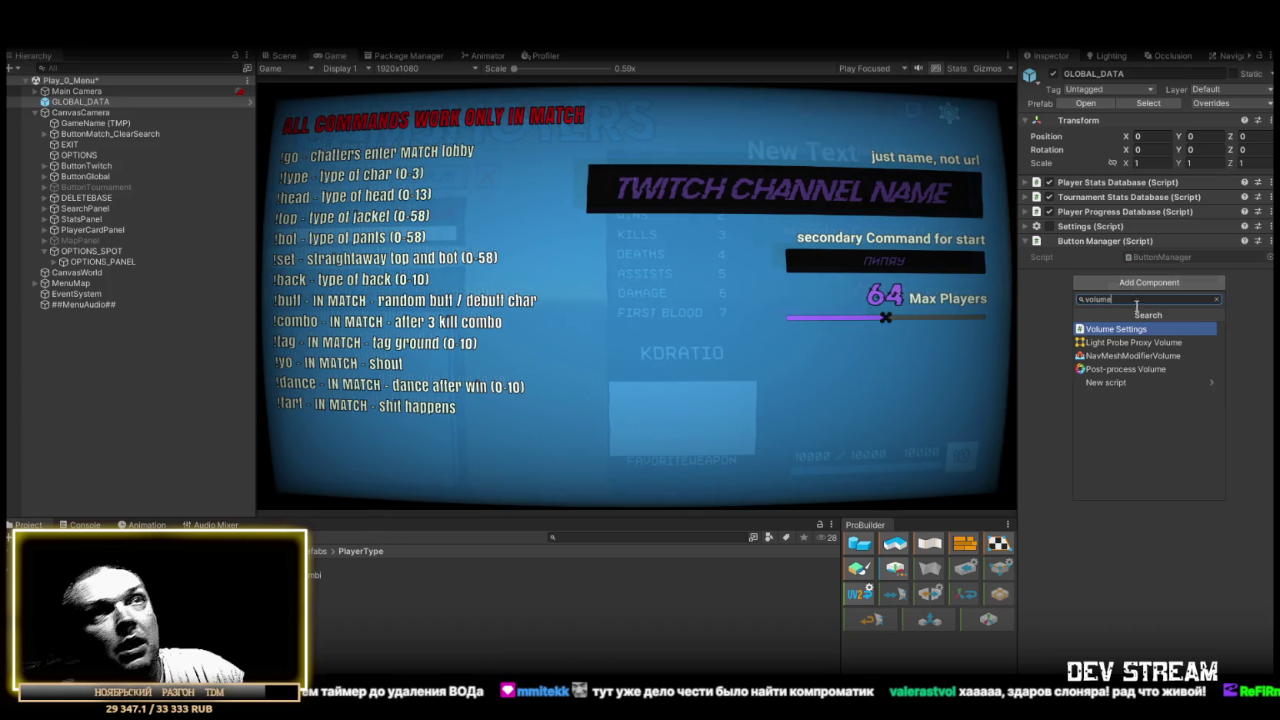
{"action": "left_click", "coordinate": [1140, 331]}
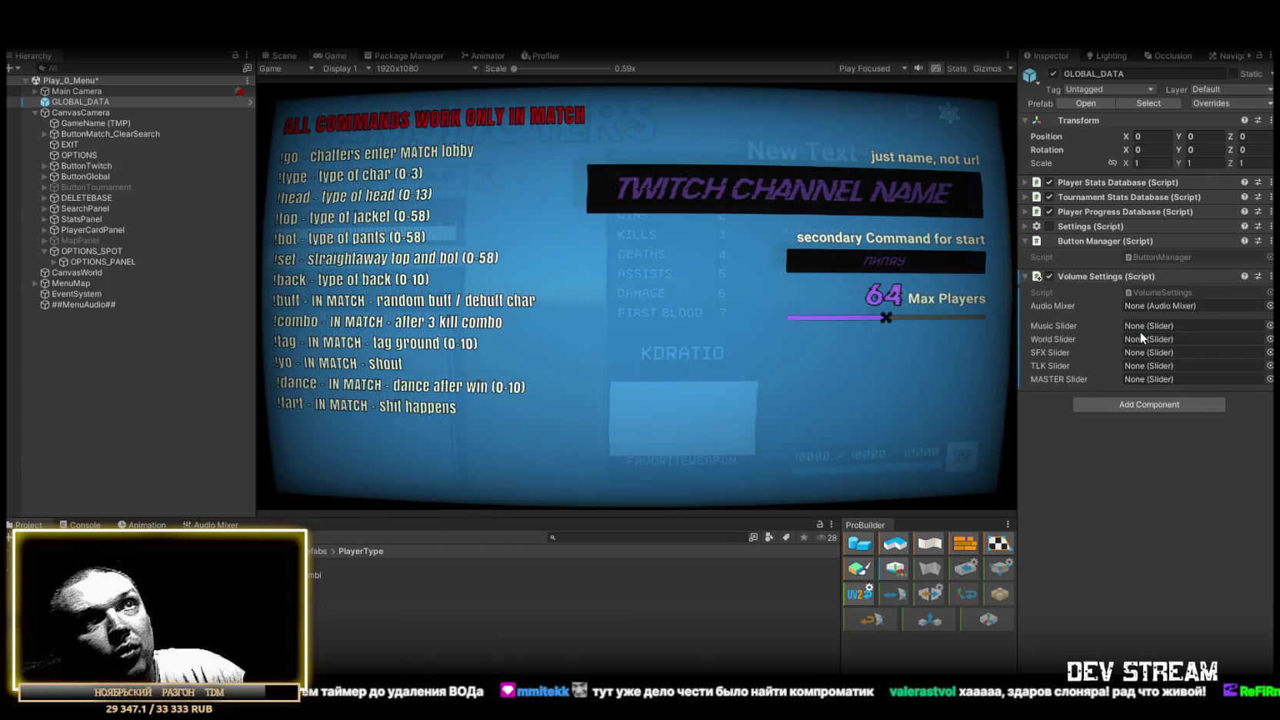
Set the Volume Settings Audio Mixer to AudioMain and expand OPTIONS_PANEL in the Hierarchy
{"action": "left_click", "coordinate": [1269, 306]}
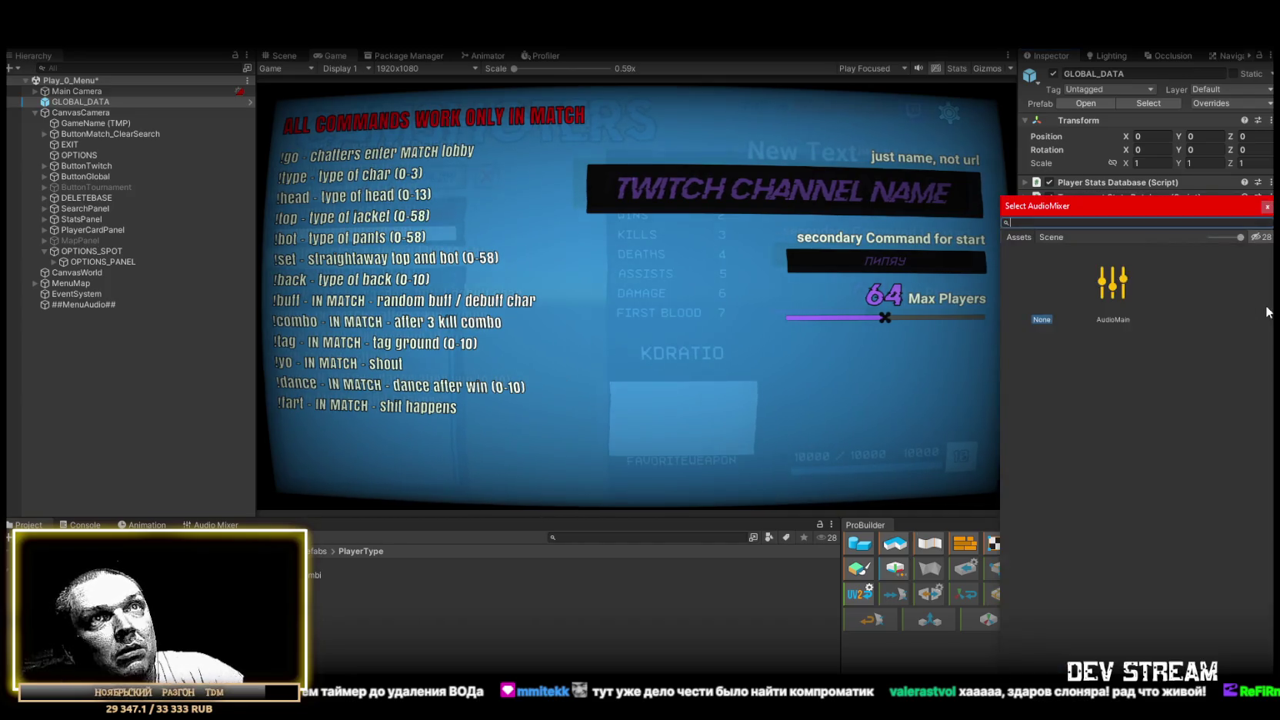
{"action": "double_click", "coordinate": [1117, 286]}
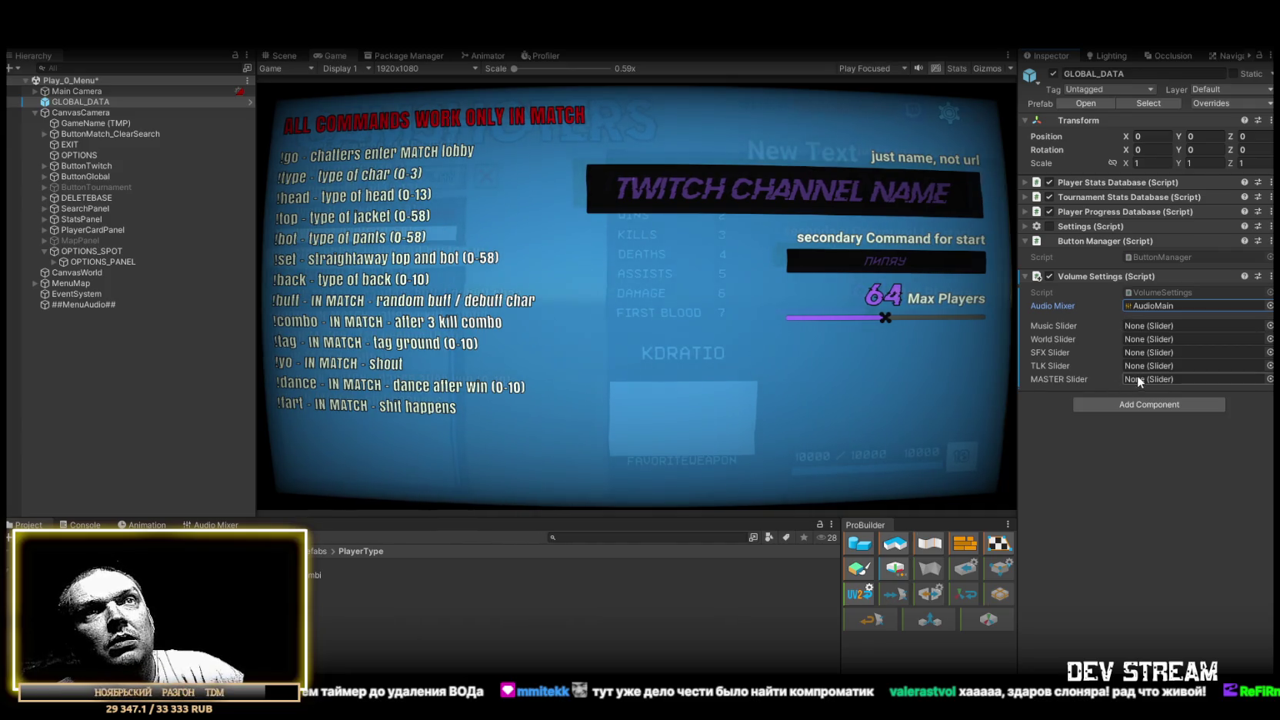
{"action": "left_click", "coordinate": [1270, 305]}
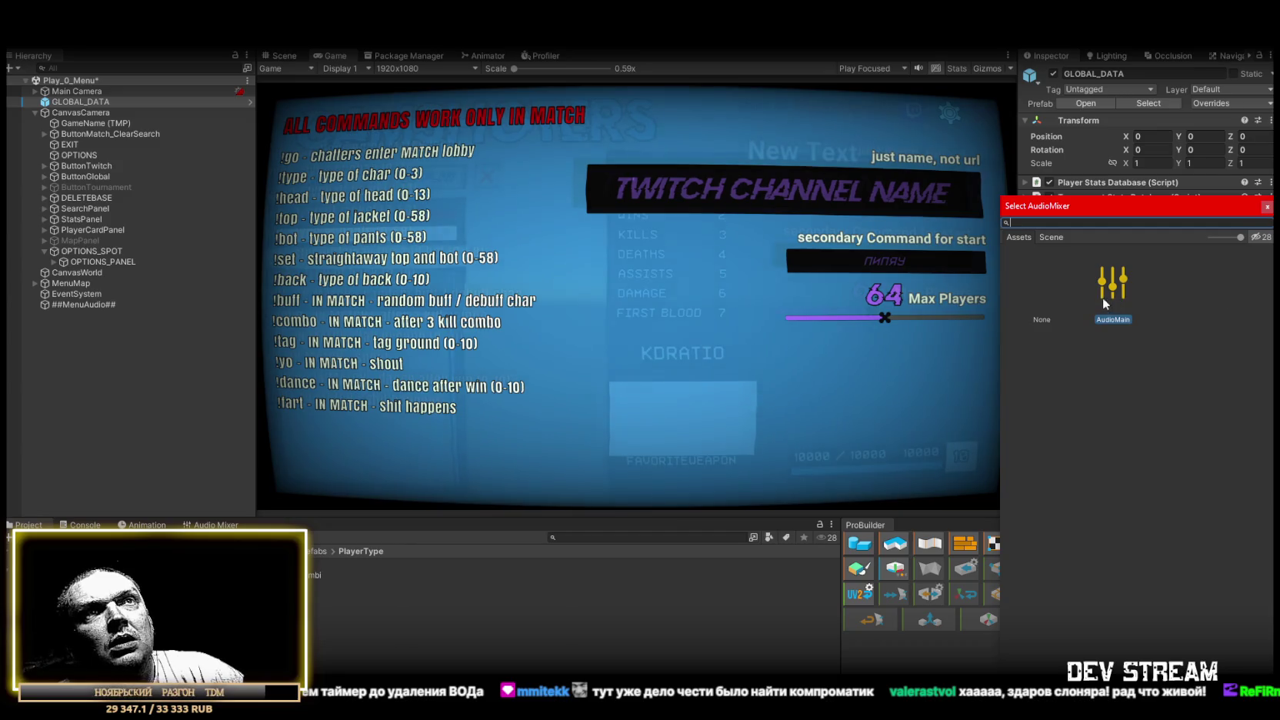
{"action": "left_click", "coordinate": [1054, 236]}
{"action": "left_click", "coordinate": [1021, 236]}
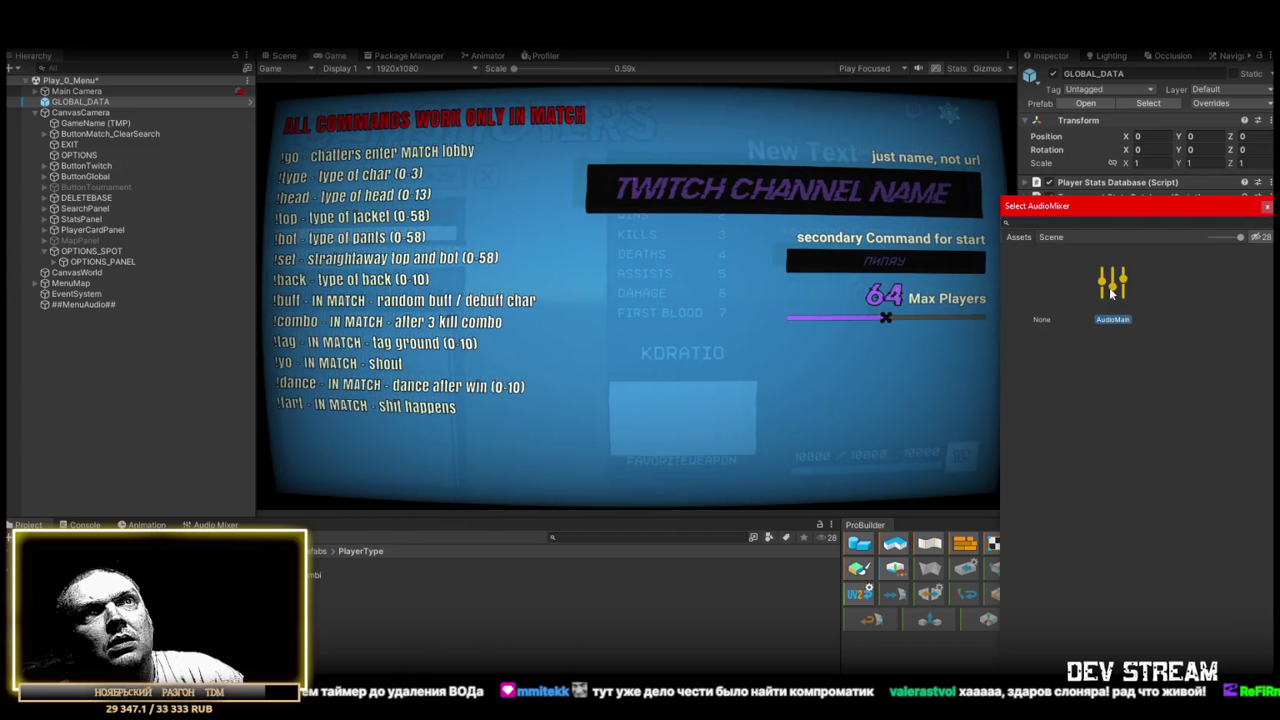
{"action": "double_click", "coordinate": [1110, 287]}
{"action": "left_click", "coordinate": [1122, 462]}
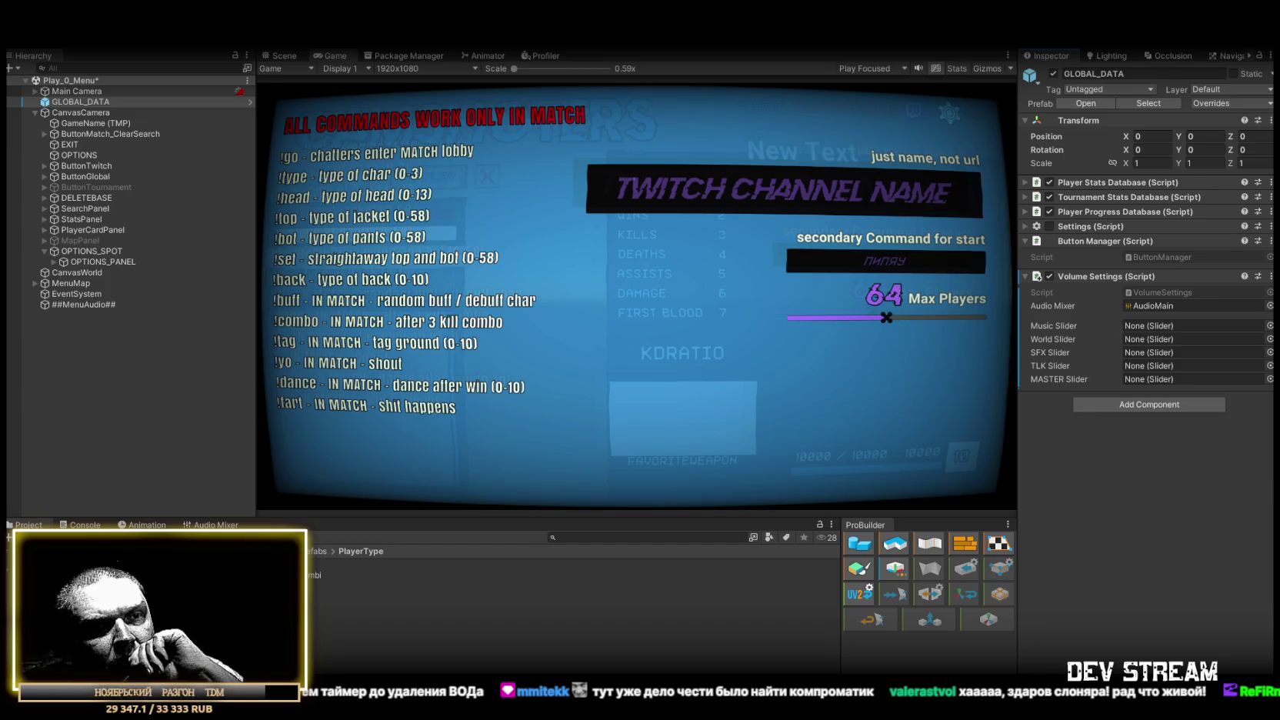
{"action": "left_click", "coordinate": [52, 260]}
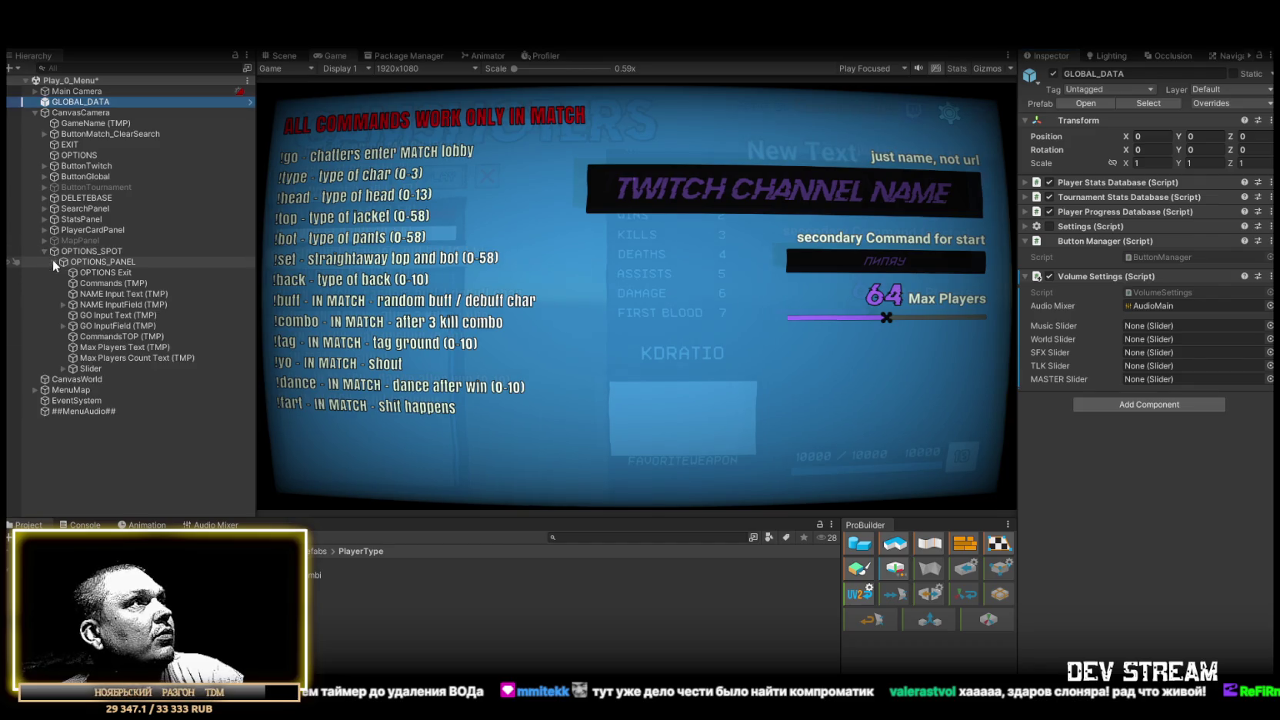
Rename the Slider inside OPTIONS_PANEL to 'Slider Max Players'
{"action": "left_click", "coordinate": [80, 367]}
{"action": "left_click", "coordinate": [97, 367]}
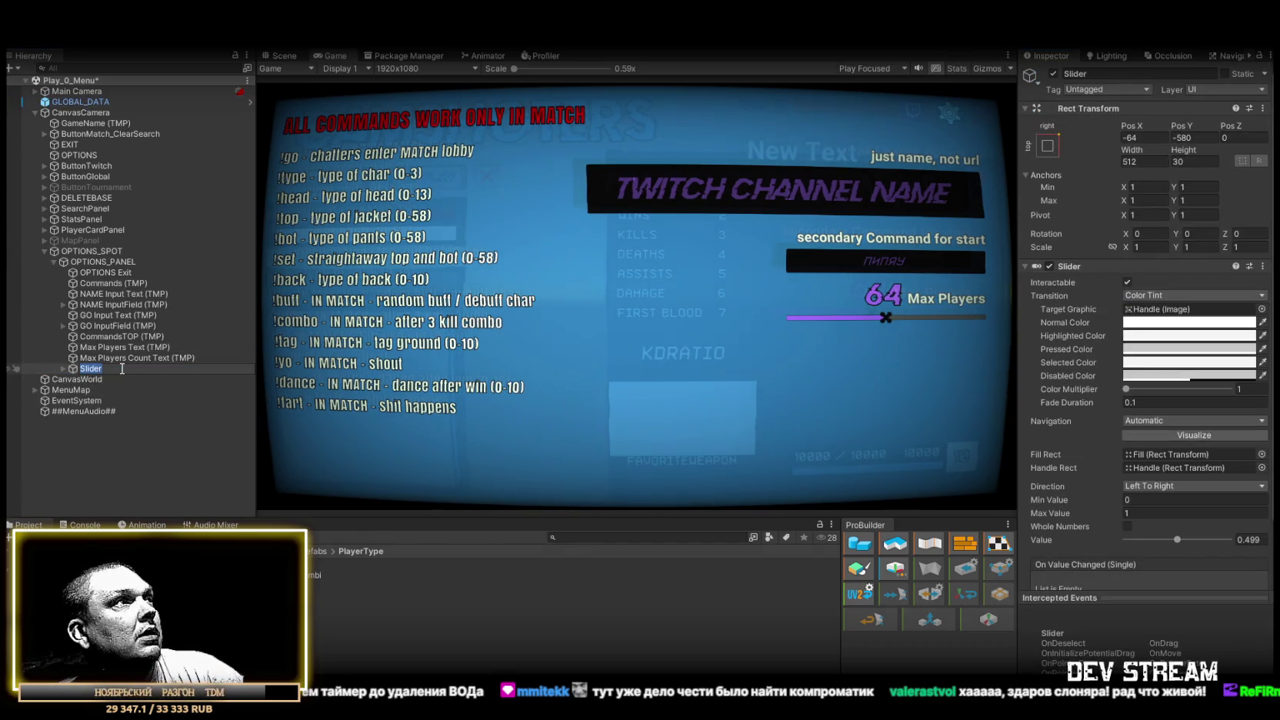
{"action": "left_click", "coordinate": [112, 369]}
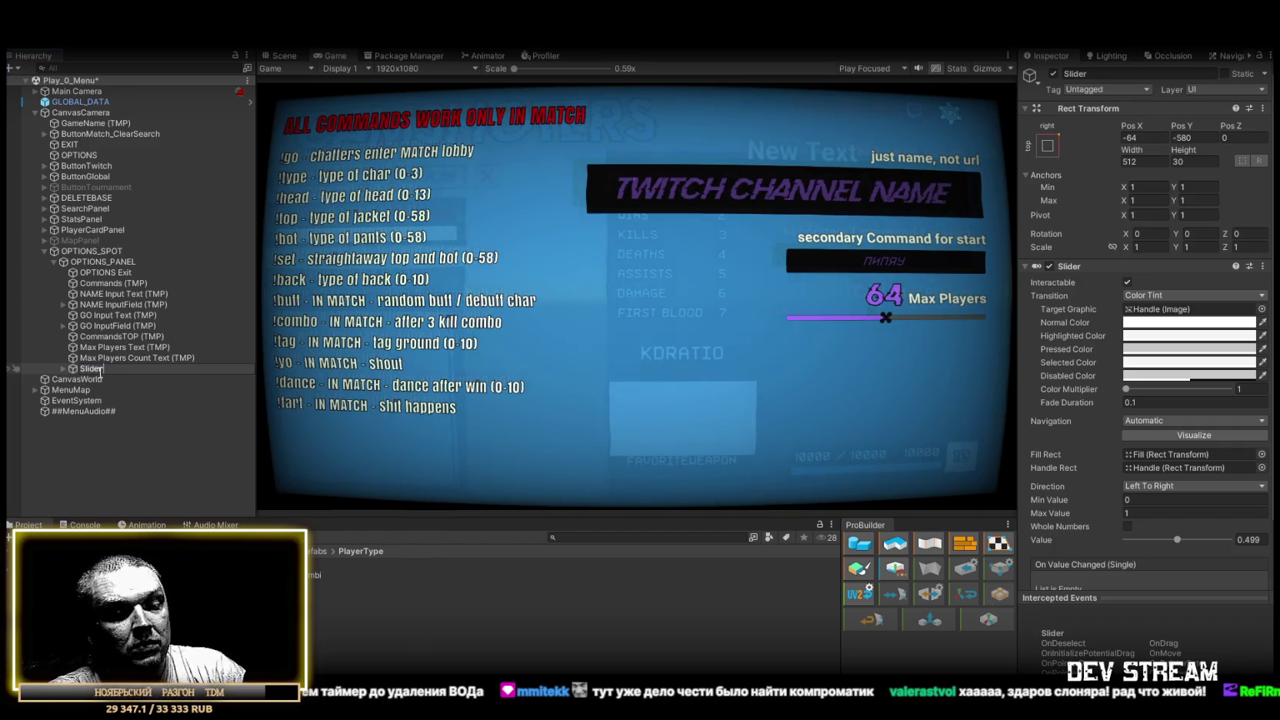
{"action": "type", "text": " Ma"}
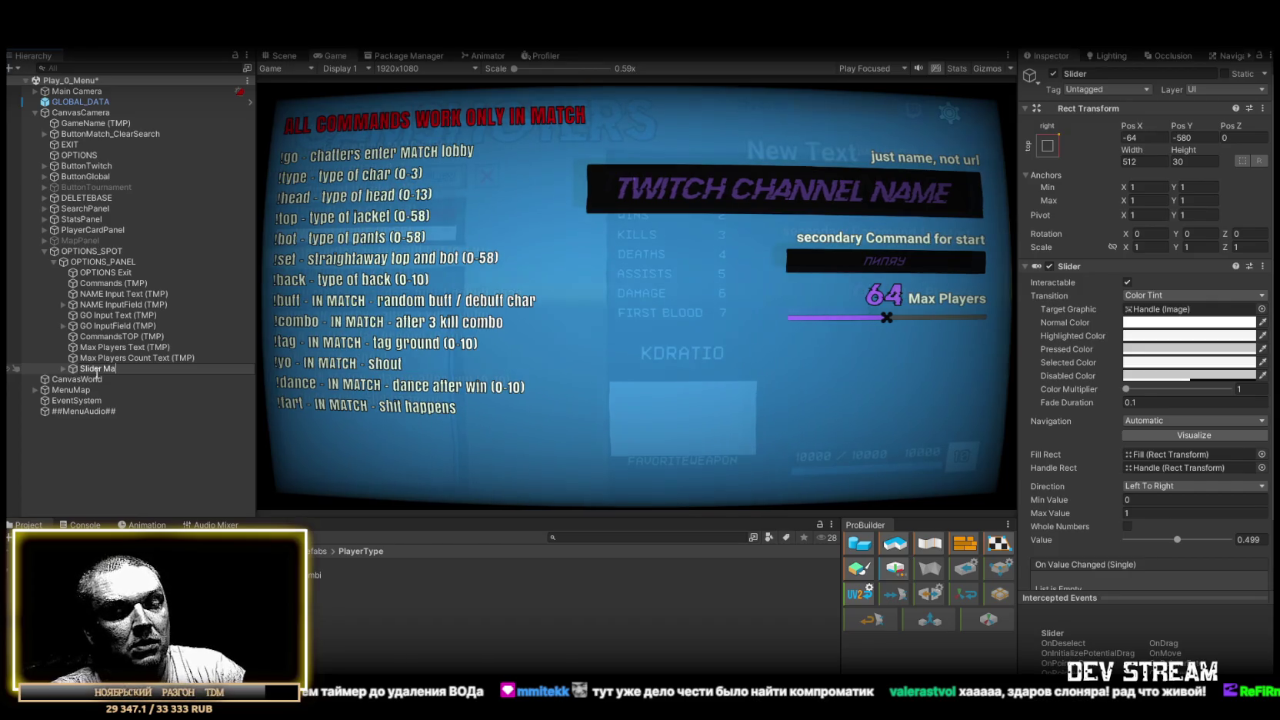
{"action": "type", "text": "x Player"}
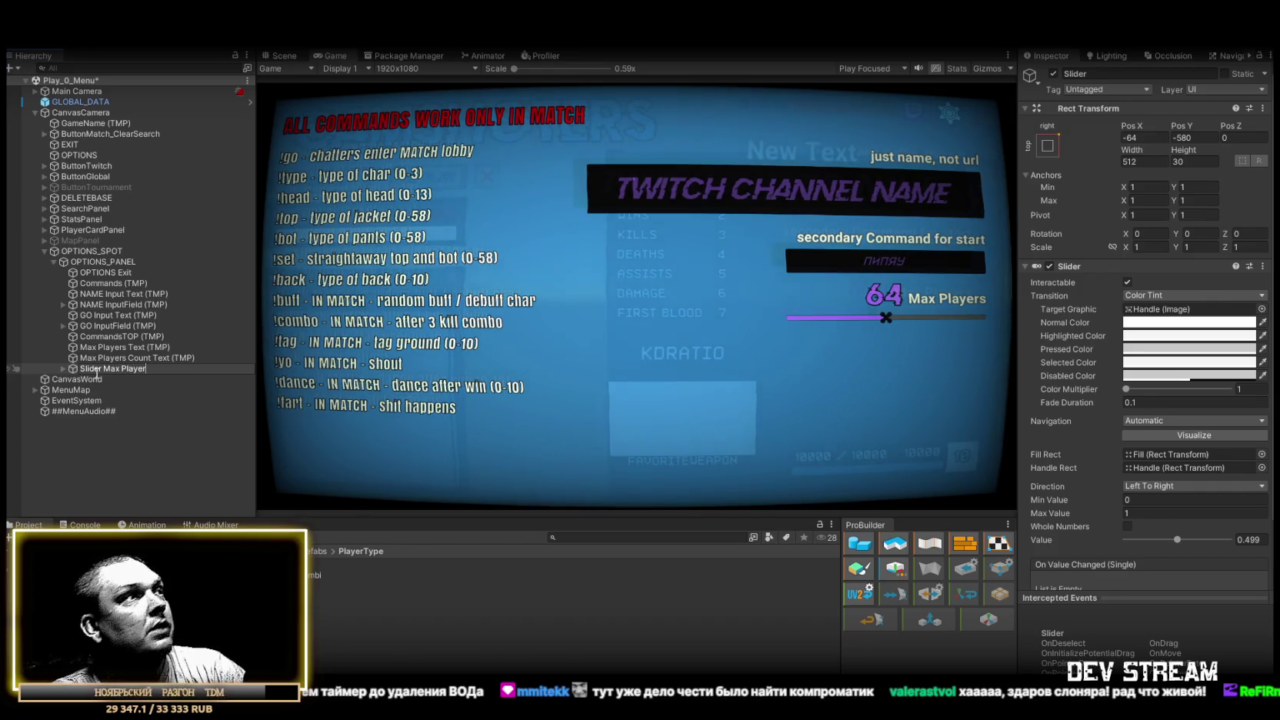
{"action": "key", "text": "Return"}
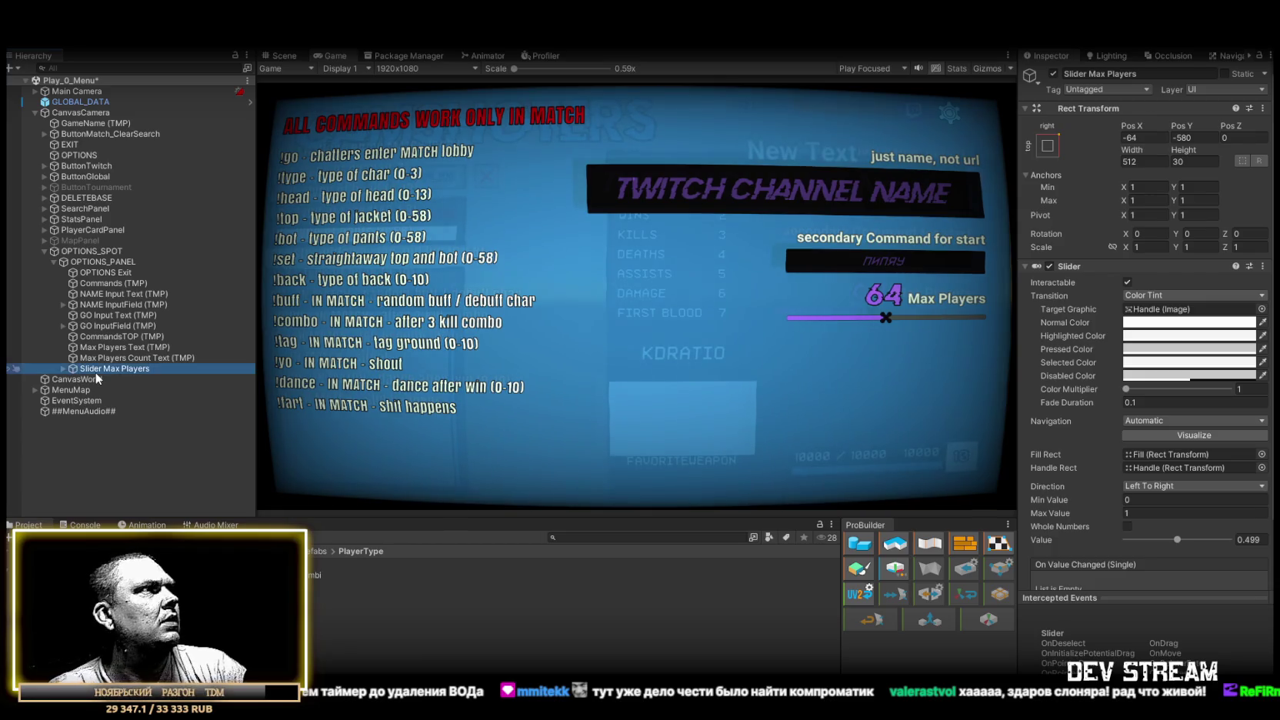
Duplicate Slider Max Players and name the copy 'Slider MasterSound'
{"action": "key", "text": "ctrl+d"}
{"action": "left_click_drag", "start_coordinate": [103, 379], "coordinate": [271, 388]}
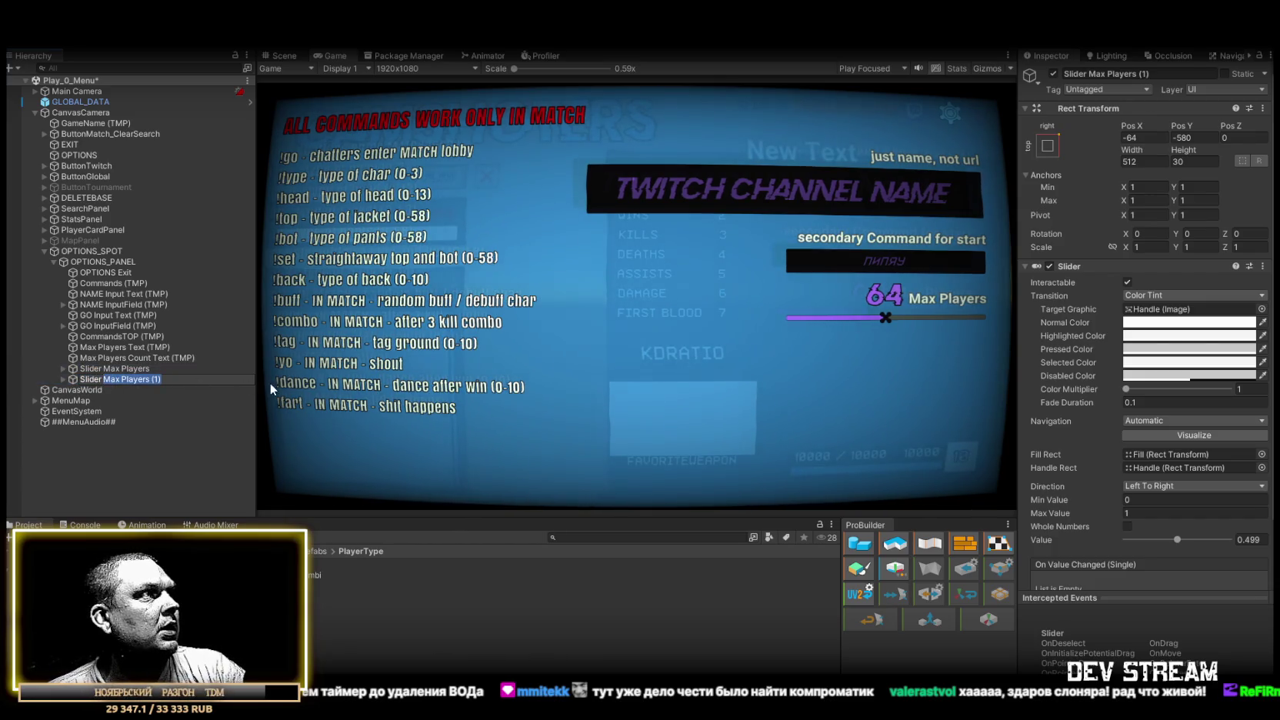
{"action": "type", "text": "MasterSOund"}
{"action": "key", "text": "BackSpace"}
{"action": "key", "text": "BackSpace"}
{"action": "key", "text": "BackSpace"}
{"action": "type", "text": "ound"}
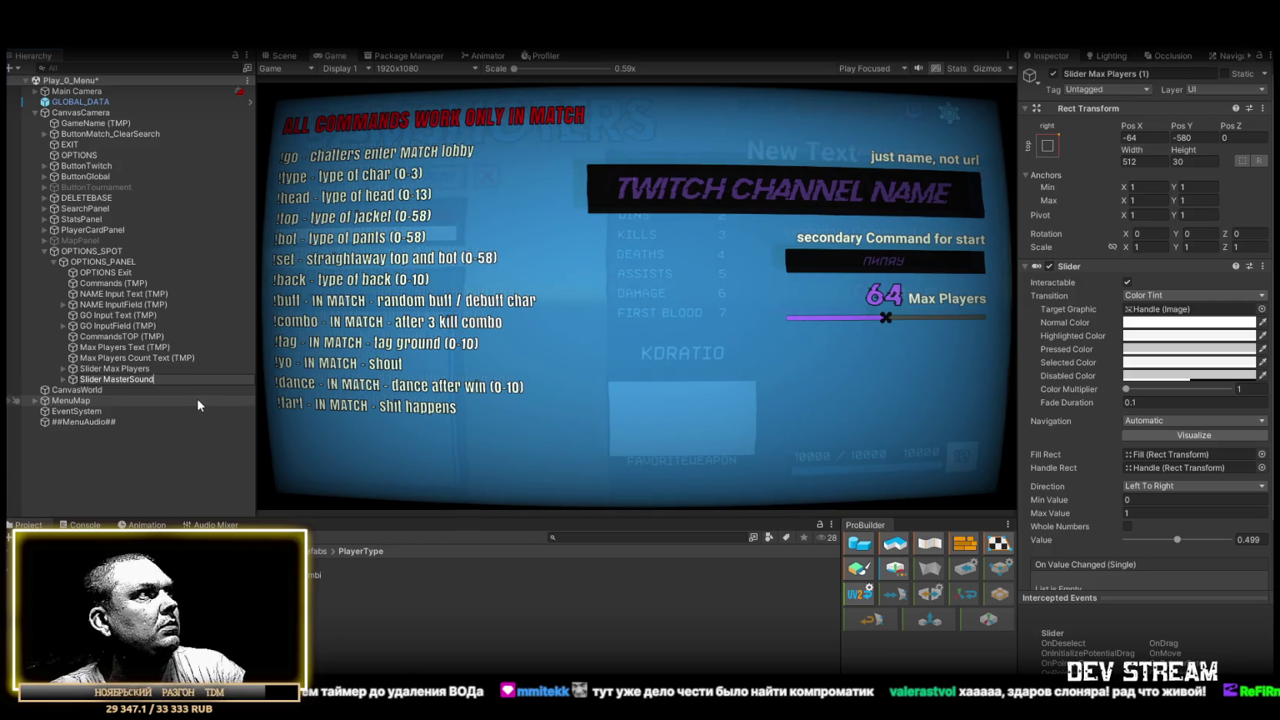
{"action": "key", "text": "Return"}
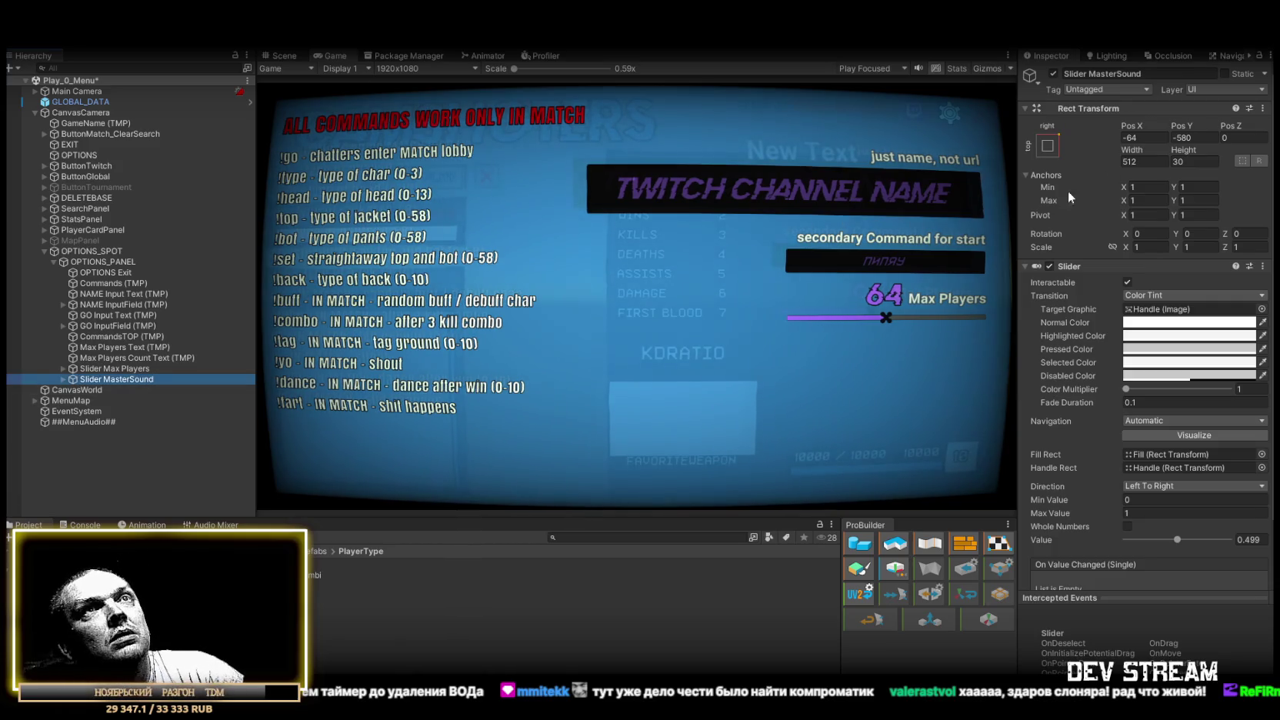
Anchor Slider MasterSound to the bottom-right corner and set its Pos Y to 100
{"action": "mouse_move", "coordinate": [1184, 125]}
{"action": "left_mouse_down"}
{"action": "mouse_move", "coordinate": [917, 160]}
{"action": "mouse_move", "coordinate": [138, 177]}
{"action": "mouse_move", "coordinate": [602, 184]}
{"action": "mouse_move", "coordinate": [254, 216]}
{"action": "mouse_move", "coordinate": [1026, 276]}
{"action": "mouse_move", "coordinate": [768, 295]}
{"action": "mouse_move", "coordinate": [1084, 216]}
{"action": "left_mouse_up"}
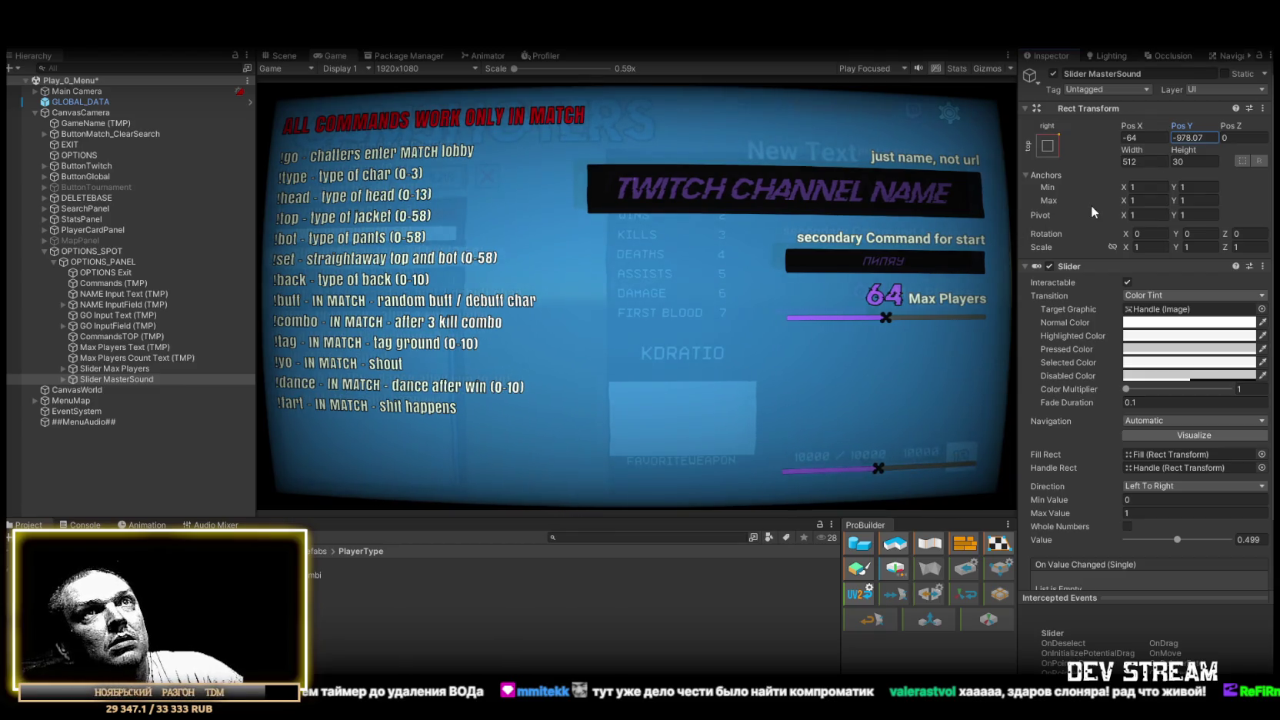
{"action": "left_click", "coordinate": [1048, 145]}
{"action": "left_click", "coordinate": [1156, 311]}
{"action": "double_click", "coordinate": [1183, 139]}
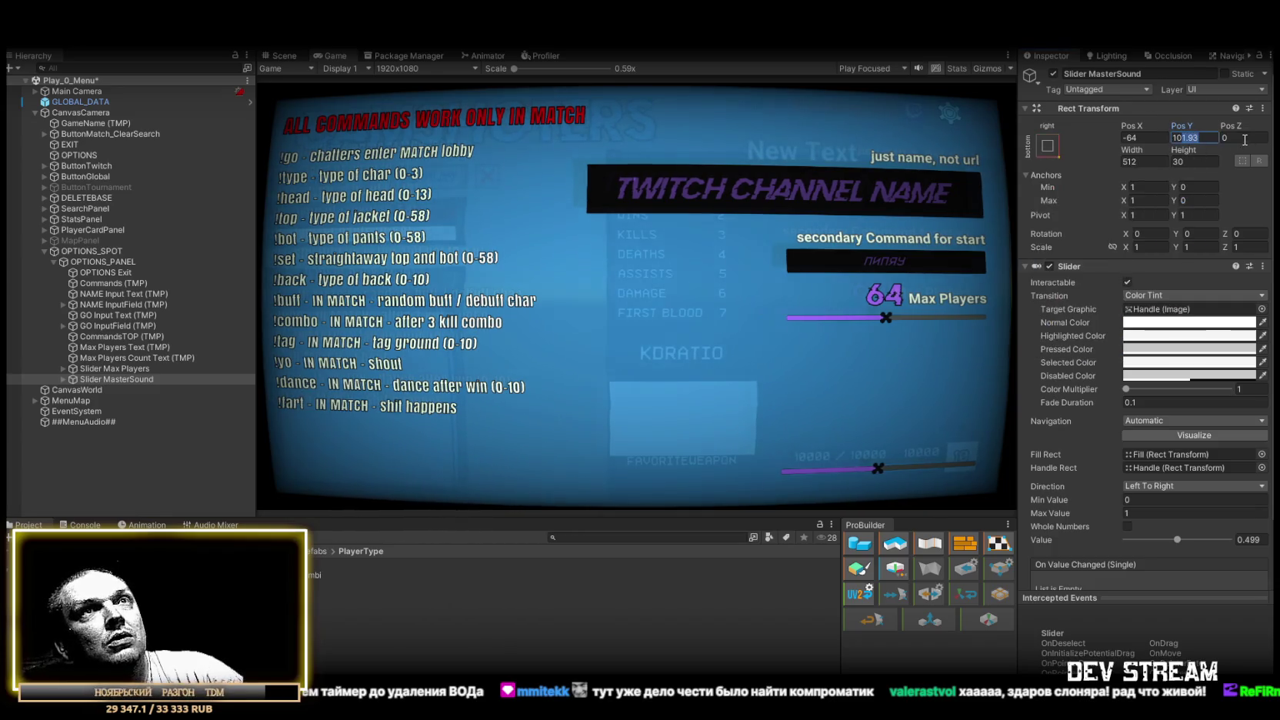
{"action": "type", "text": "100"}
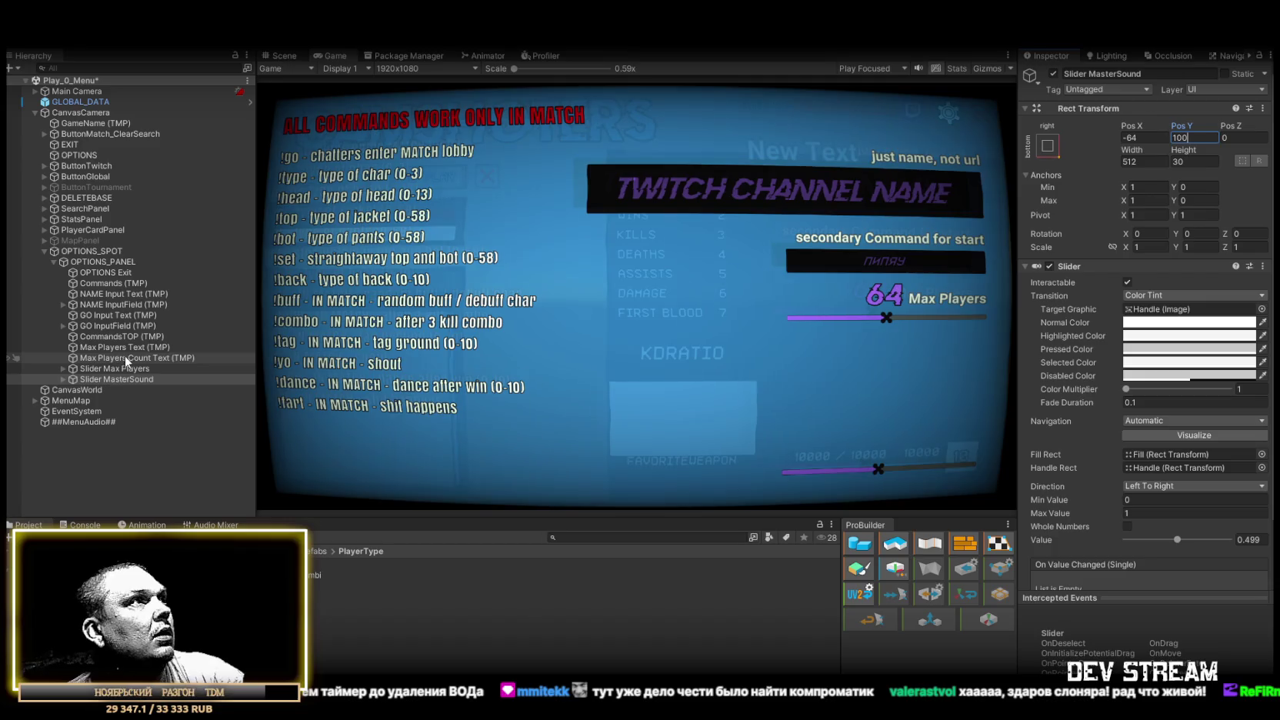
Compare Rect Transforms of Max Players Text, CommandsTOP and the count text, nudging the 64 lower
{"action": "left_click", "coordinate": [123, 347]}
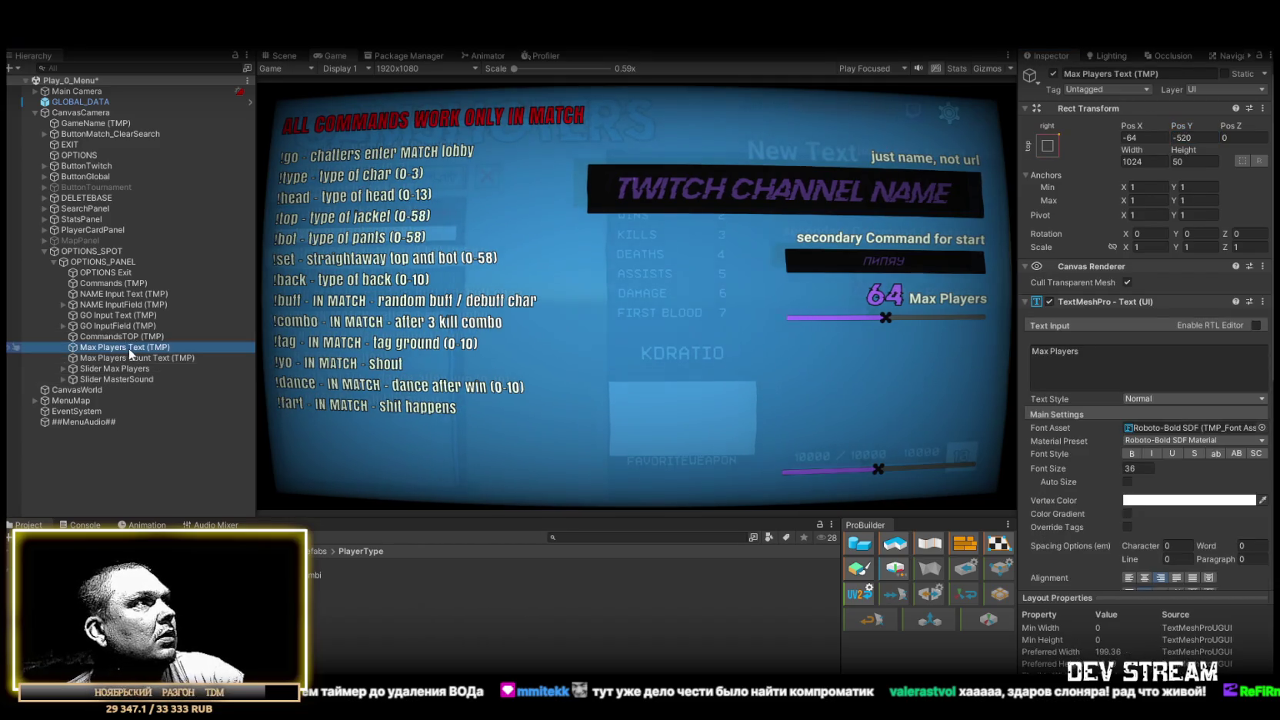
{"action": "left_click", "coordinate": [136, 337]}
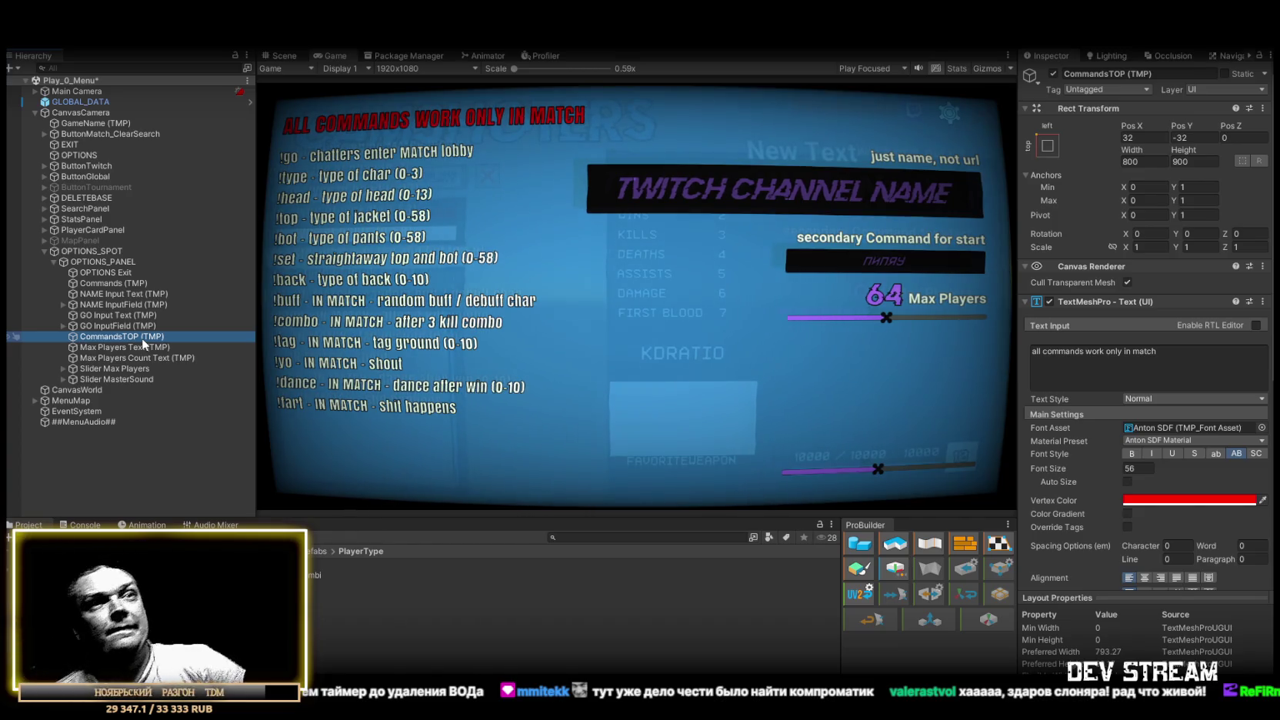
{"action": "left_click", "coordinate": [148, 348]}
{"action": "left_click", "coordinate": [148, 337]}
{"action": "left_click", "coordinate": [1180, 136]}
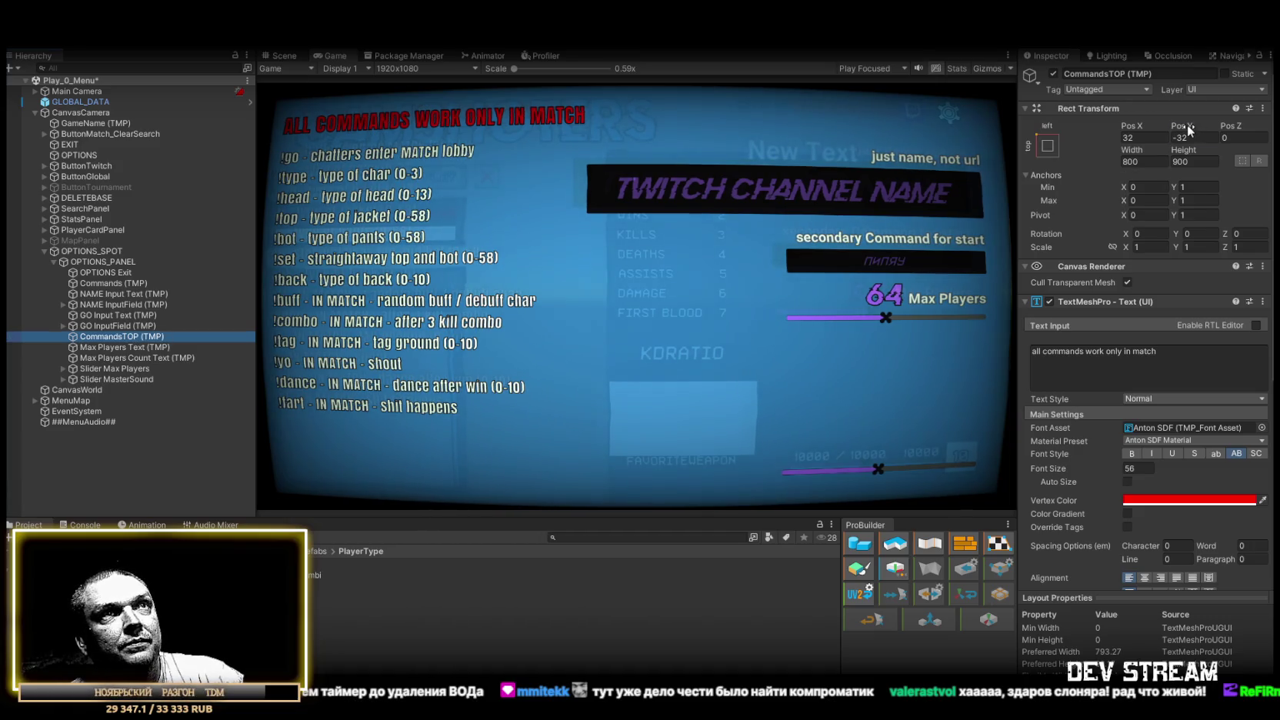
{"action": "left_click", "coordinate": [108, 316]}
{"action": "left_click", "coordinate": [123, 347]}
{"action": "left_click", "coordinate": [137, 358]}
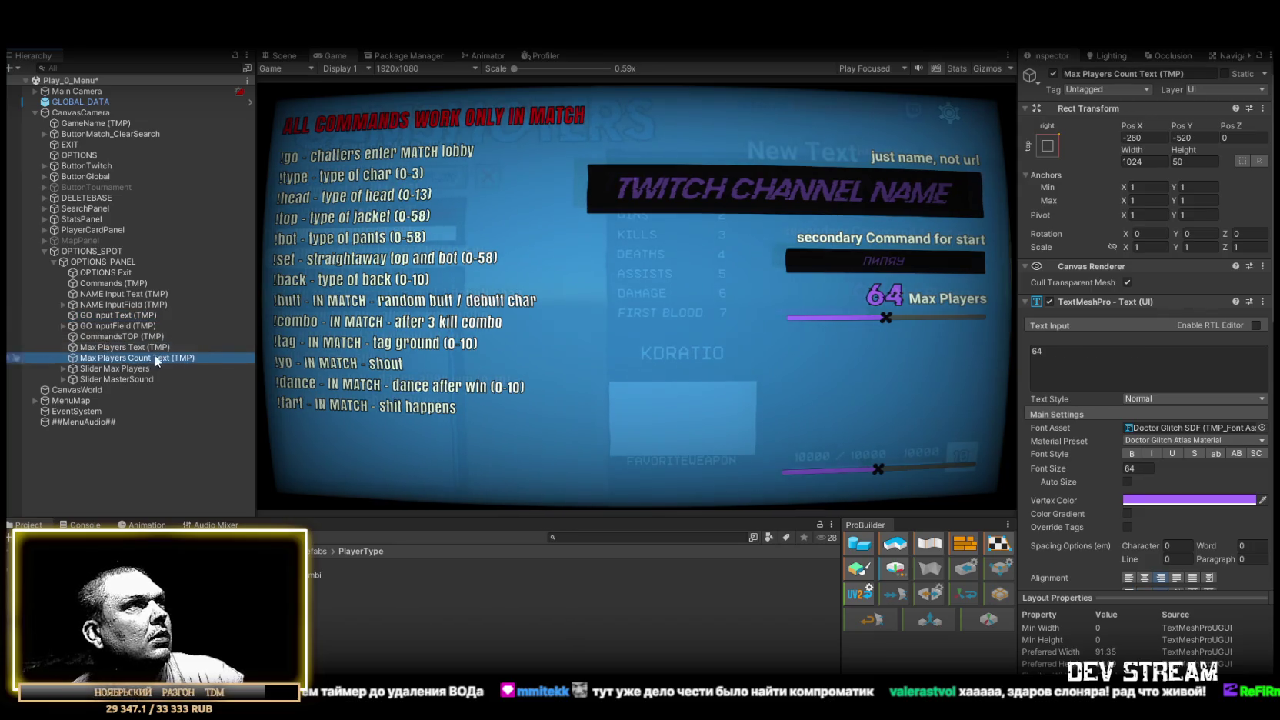
{"action": "left_click_drag", "start_coordinate": [1179, 129], "coordinate": [1184, 132]}
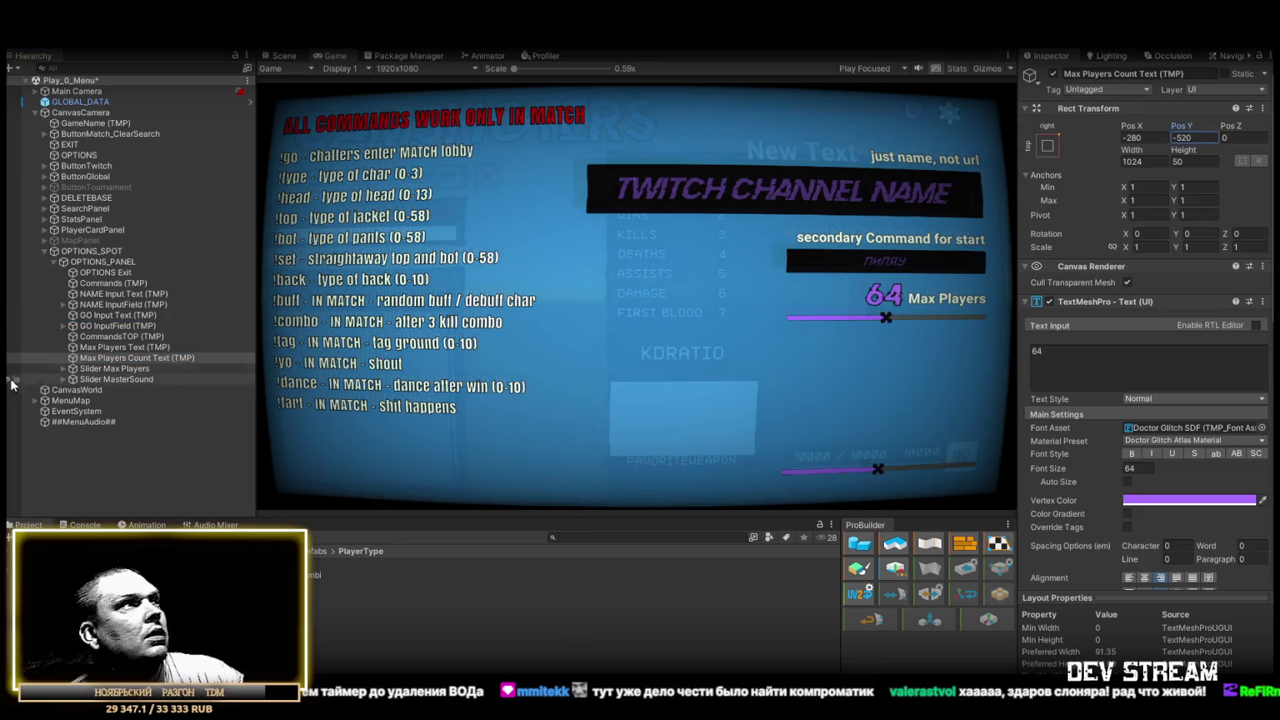
{"action": "left_click", "coordinate": [123, 347]}
Duplicate the Max Players label and try a right-side anchor for the copy, undoing Pos Y 179.4
{"action": "left_click_drag", "start_coordinate": [1181, 126], "coordinate": [1180, 129]}
{"action": "left_click", "coordinate": [138, 348]}
{"action": "key", "text": "ctrl+d"}
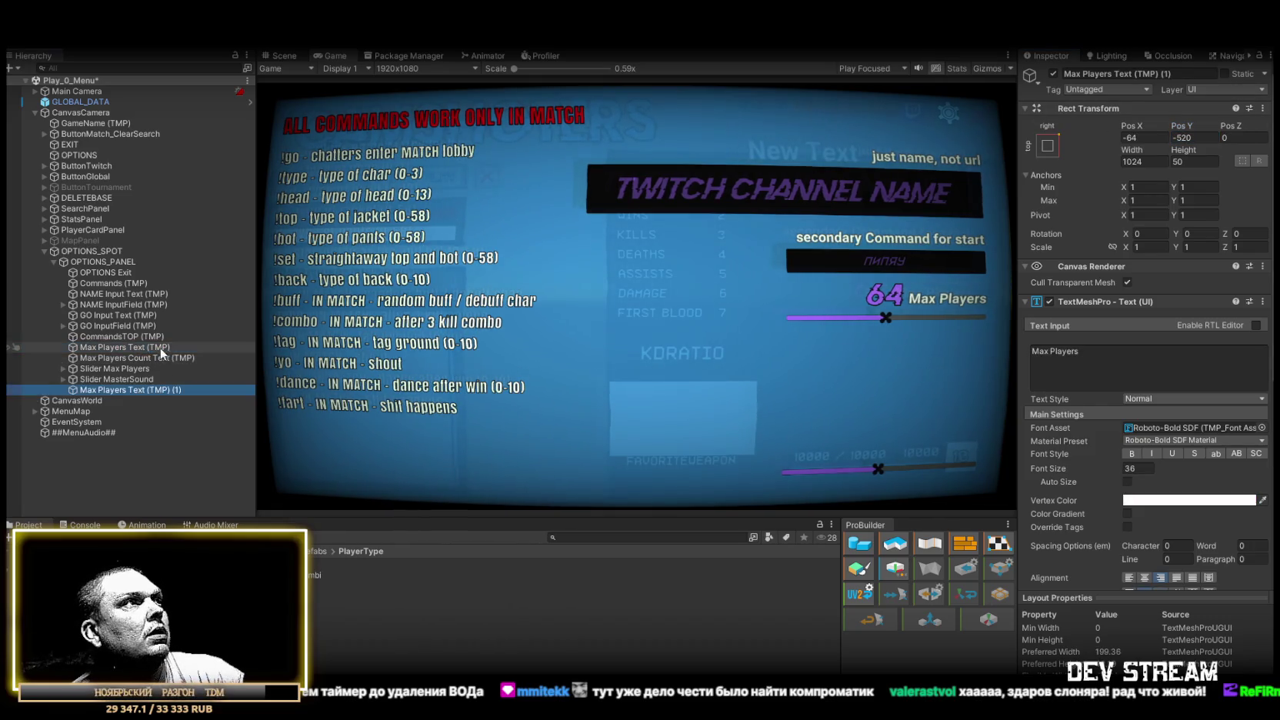
{"action": "left_click", "coordinate": [1056, 144]}
{"action": "left_click", "coordinate": [1161, 340]}
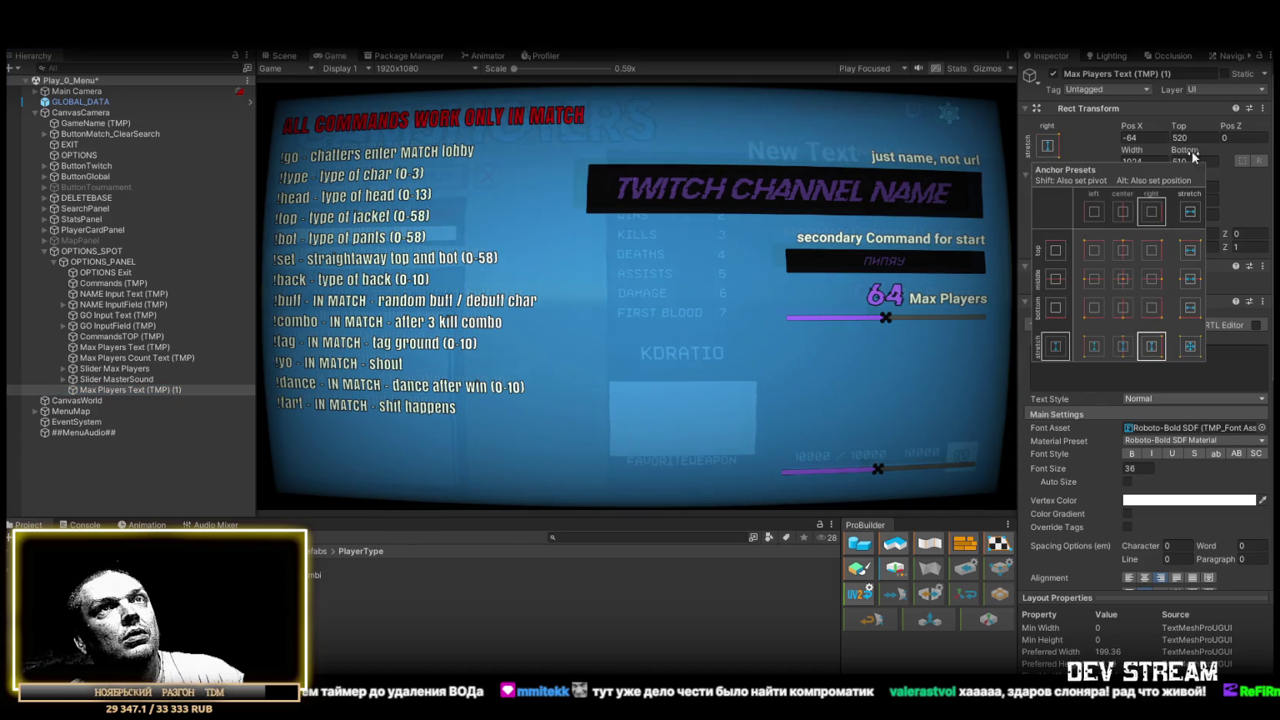
{"action": "left_click", "coordinate": [1181, 135]}
{"action": "type", "text": "179.4"}
{"action": "key", "text": "Escape"}
Anchor the copied label to the bottom-right corner and set its Pos Y to 145
{"action": "left_click", "coordinate": [1050, 147]}
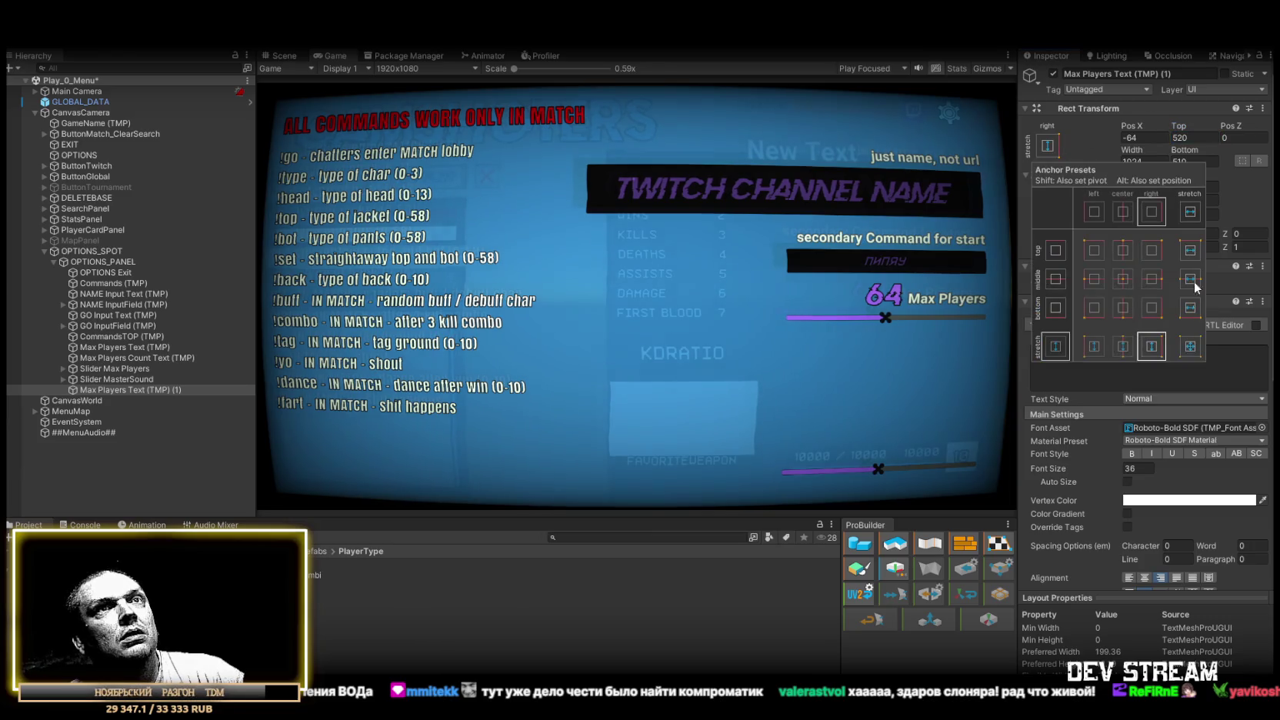
{"action": "left_click", "coordinate": [1152, 307]}
{"action": "left_click", "coordinate": [1185, 139]}
{"action": "type", "text": "120"}
{"action": "mouse_move", "coordinate": [1188, 129]}
{"action": "left_mouse_down"}
{"action": "mouse_move", "coordinate": [1214, 134]}
{"action": "mouse_move", "coordinate": [1184, 141]}
{"action": "left_mouse_up"}
{"action": "type", "text": "145"}
Change the copied label's text to the master sound caption and move it above Slider MasterSound
{"action": "left_click", "coordinate": [1098, 350]}
{"action": "type", "text": "ы"}
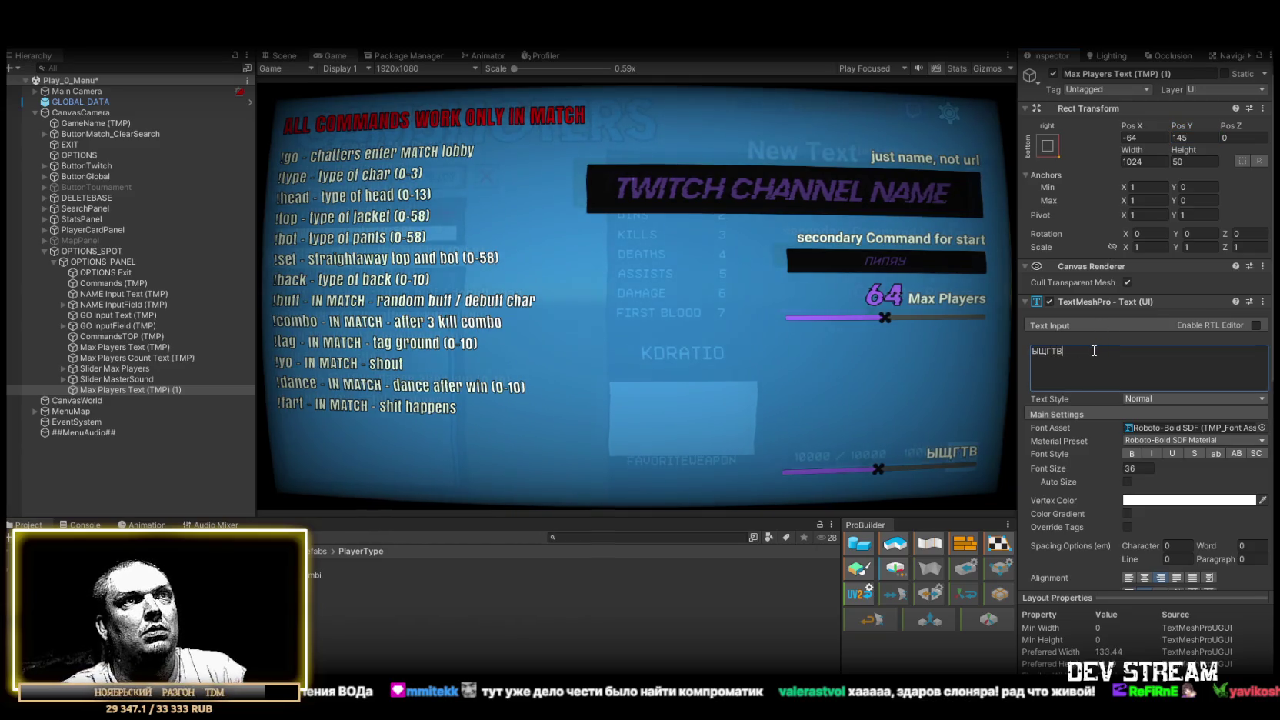
{"action": "key", "text": "BackSpace"}
{"action": "type", "text": "SOUND"}
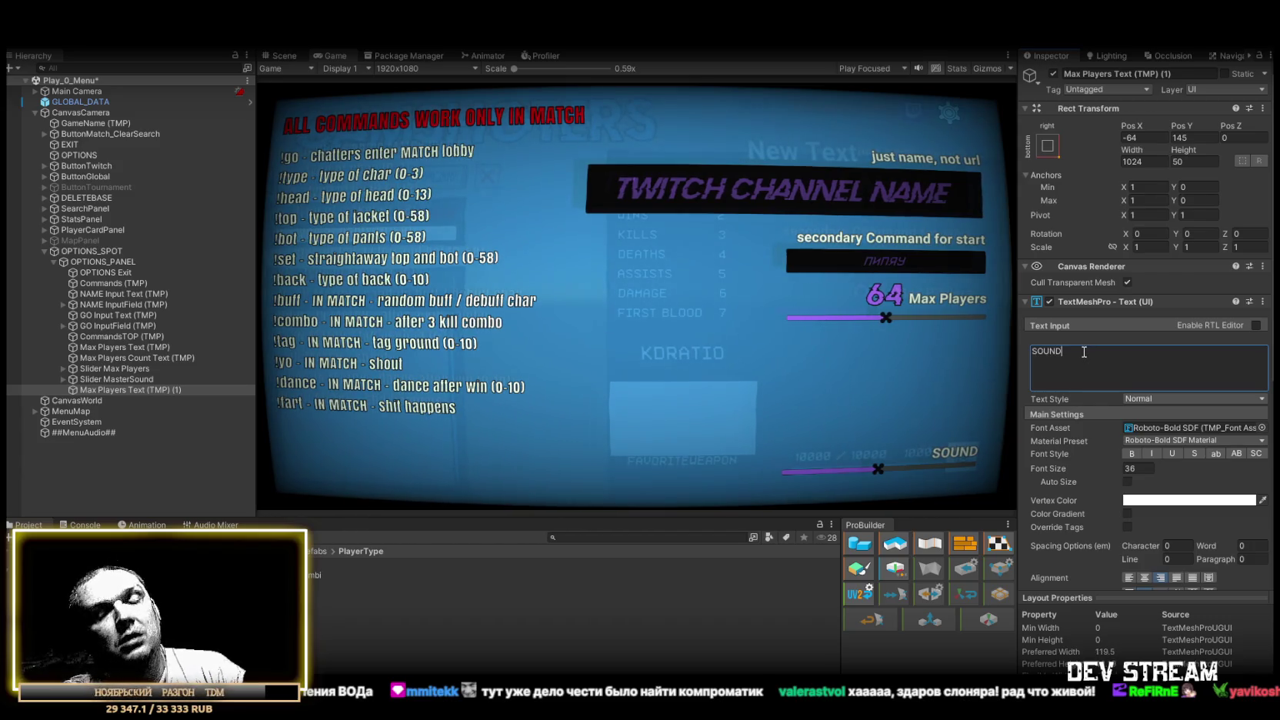
{"action": "type", "text": "MAST"}
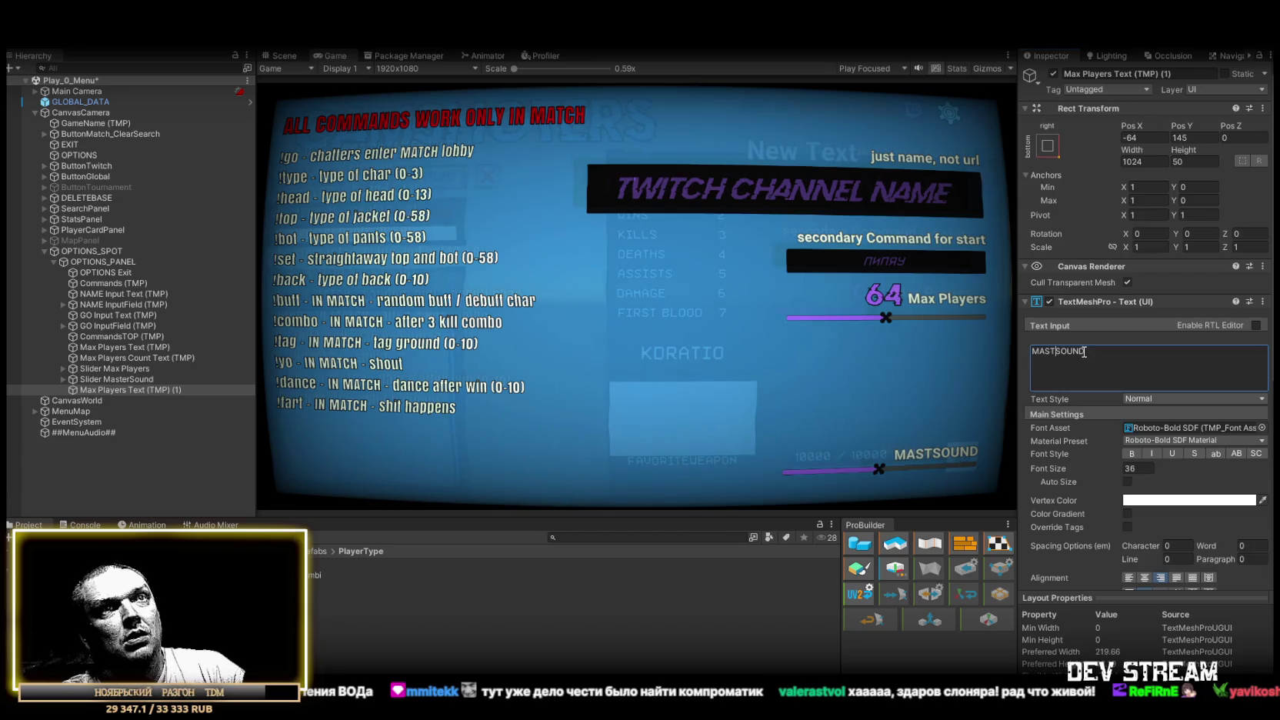
{"action": "type", "text": "ER"}
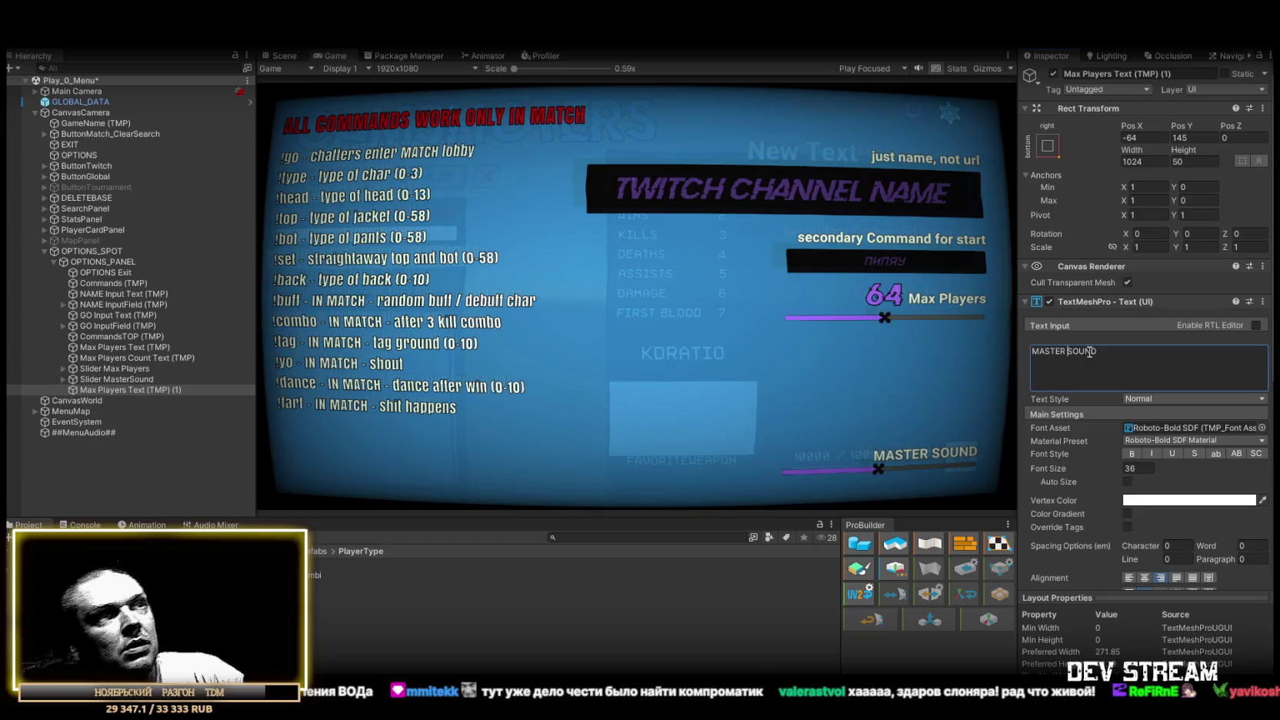
{"action": "scroll", "coordinate": [1145, 467], "scroll_direction": "down", "scroll_amount": 5}
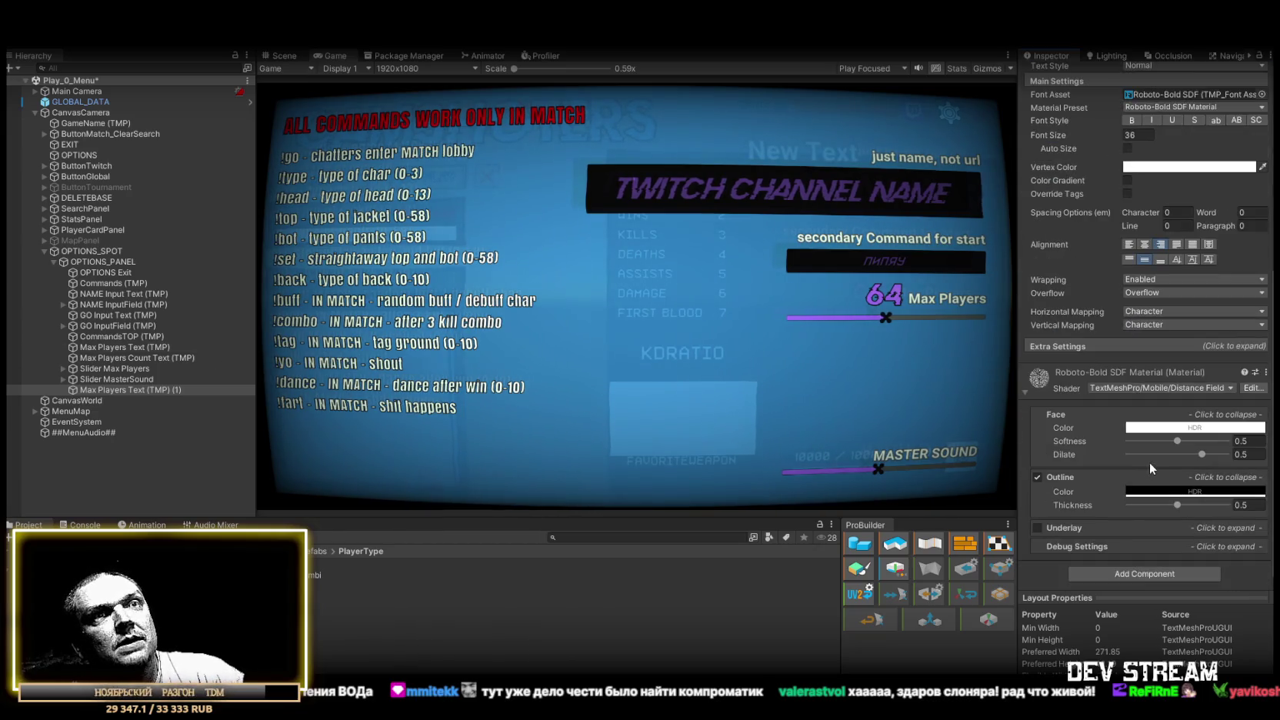
{"action": "left_click_drag", "start_coordinate": [116, 390], "coordinate": [113, 378]}
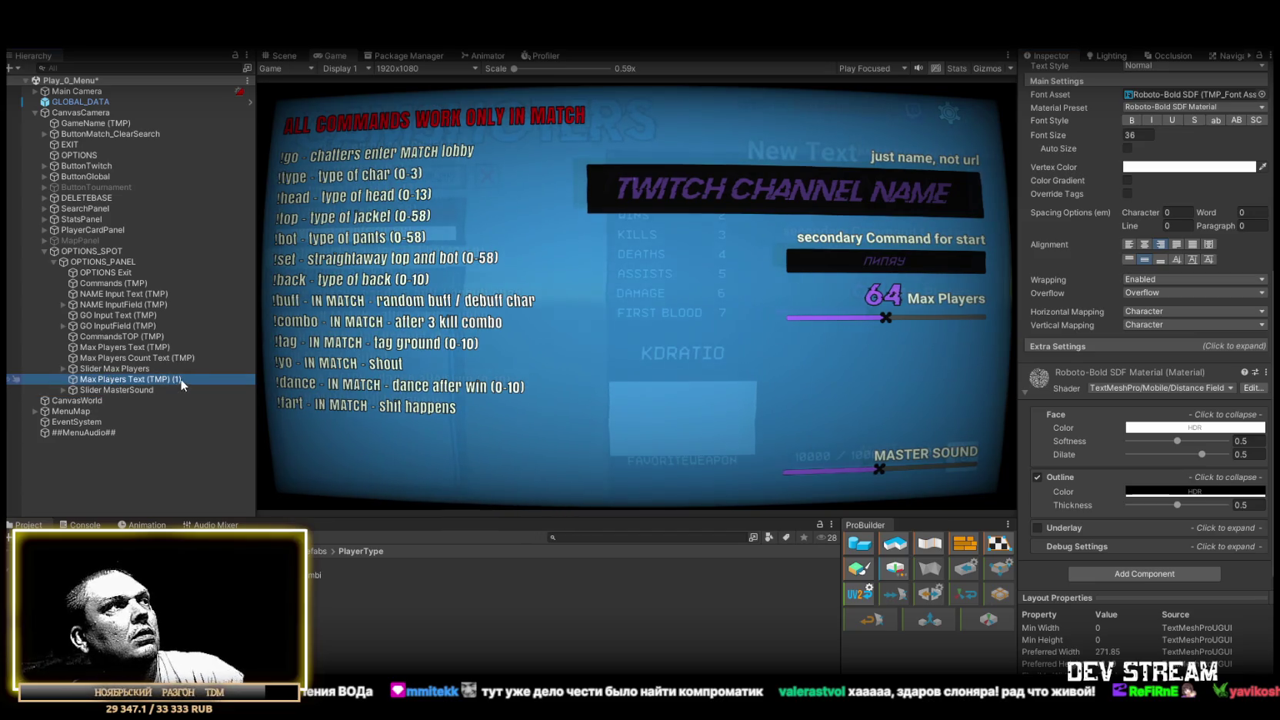
{"action": "left_click", "coordinate": [123, 390]}
{"action": "left_click", "coordinate": [117, 390]}
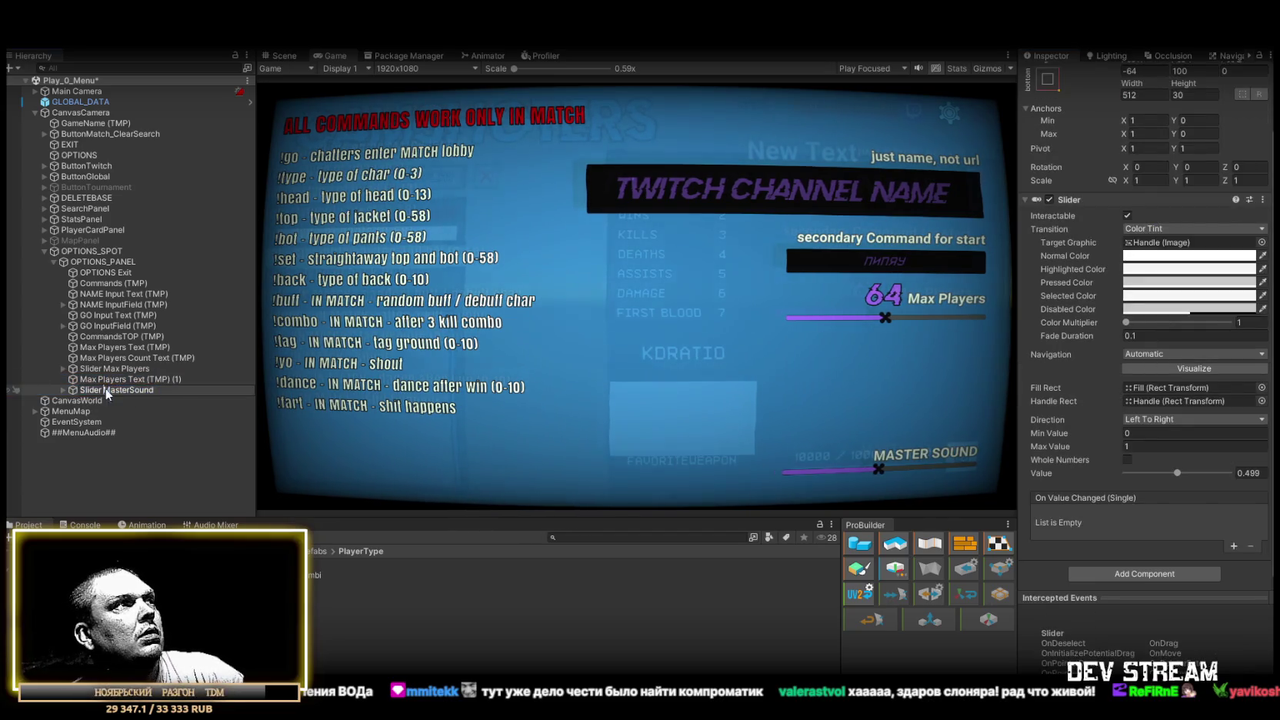
Rename the copied label to 'MasterSound Text (TMP)'
{"action": "left_click", "coordinate": [130, 379]}
{"action": "key", "text": "Home"}
{"action": "key", "text": "ctrl+Delete"}
{"action": "key", "text": "ctrl+Delete"}
{"action": "type", "text": "MasterSound"}
{"action": "key", "text": "End"}
{"action": "key", "text": "BackSpace"}
{"action": "key", "text": "BackSpace"}
{"action": "key", "text": "BackSpace"}
{"action": "key", "text": "Return"}
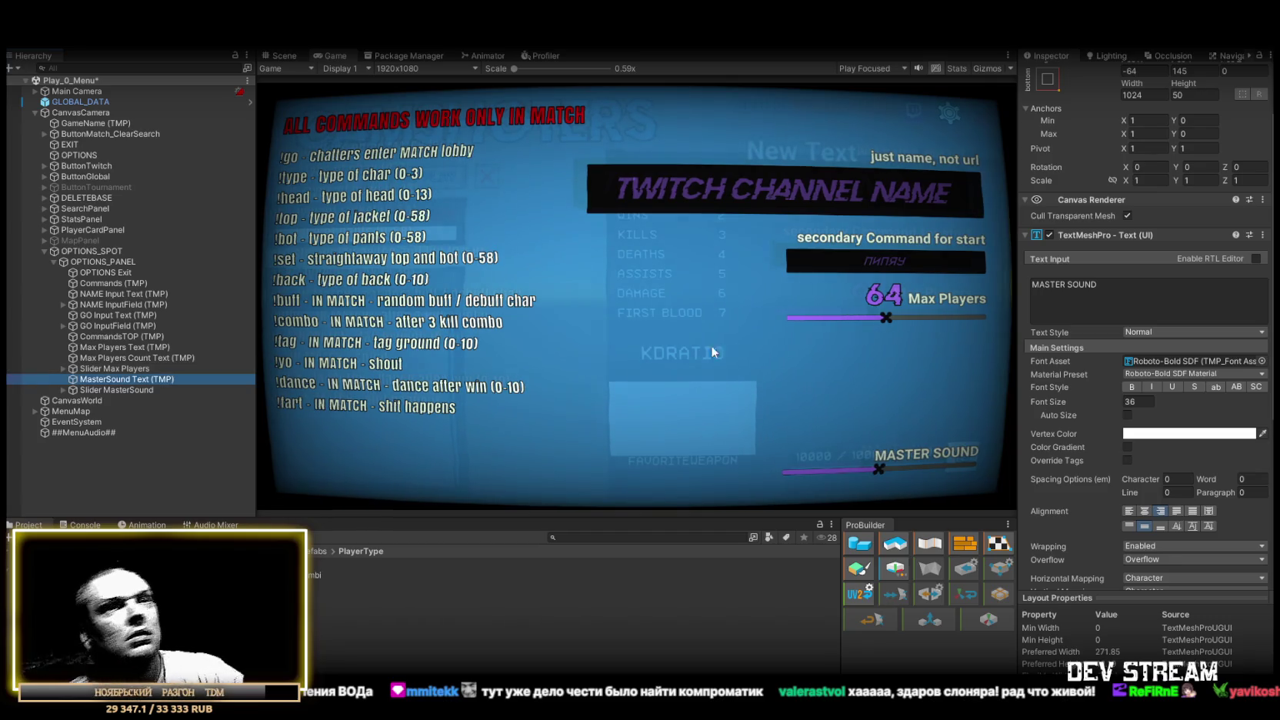
{"action": "scroll", "coordinate": [1105, 484], "scroll_direction": "down", "scroll_amount": 5}
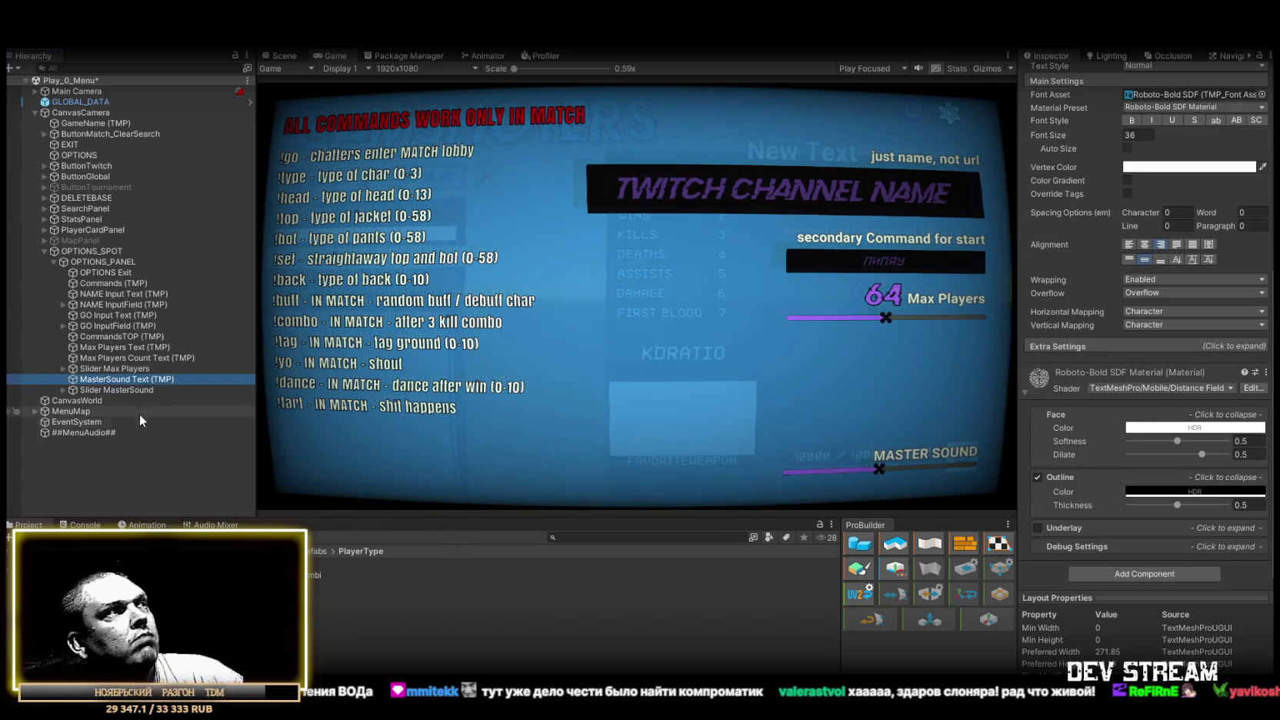
Add an On Value Changed entry on Slider MasterSound targeting GLOBAL_DATA and browse its VolumeSettings functions
{"action": "left_click", "coordinate": [123, 389]}
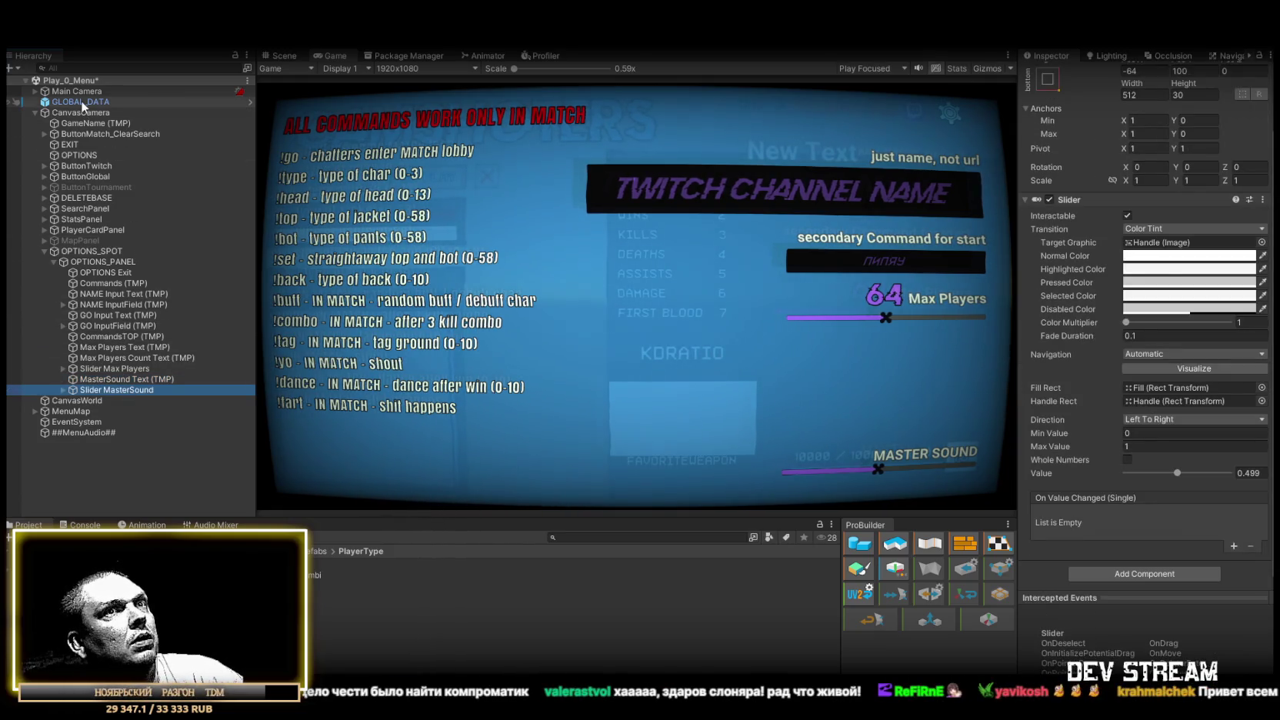
{"action": "left_click", "coordinate": [1235, 547]}
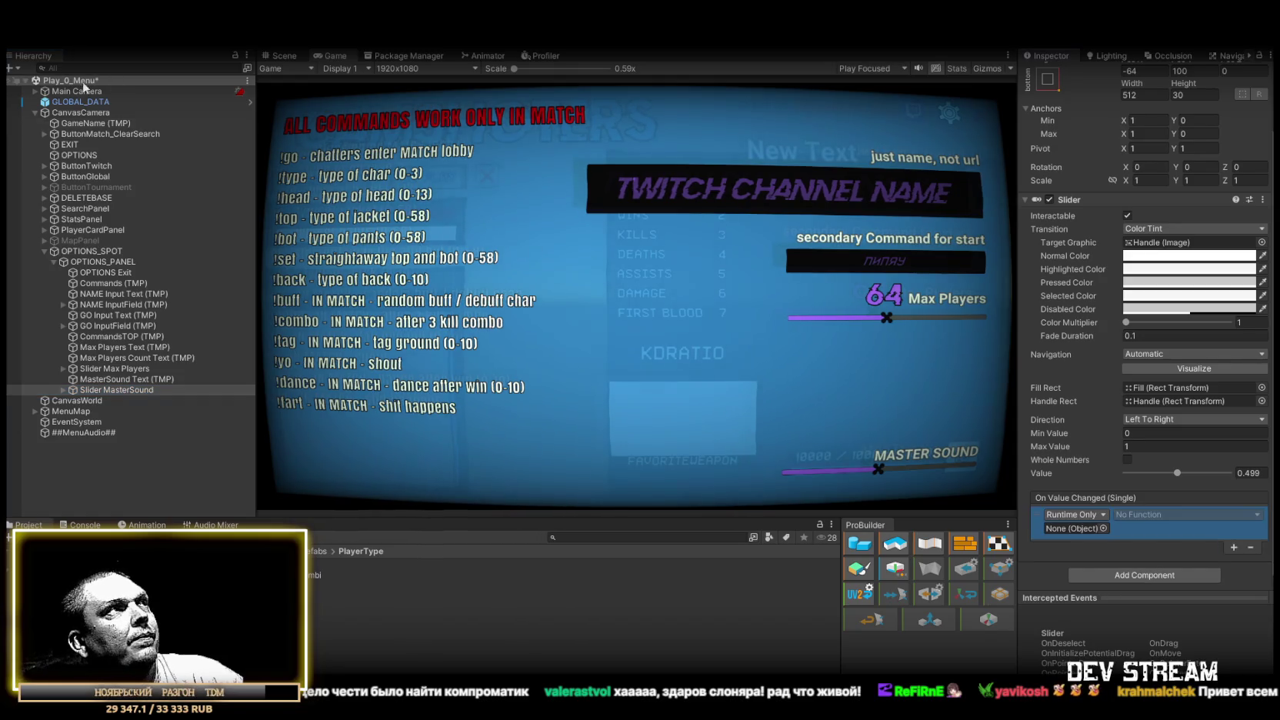
{"action": "left_click_drag", "start_coordinate": [68, 104], "coordinate": [1076, 529]}
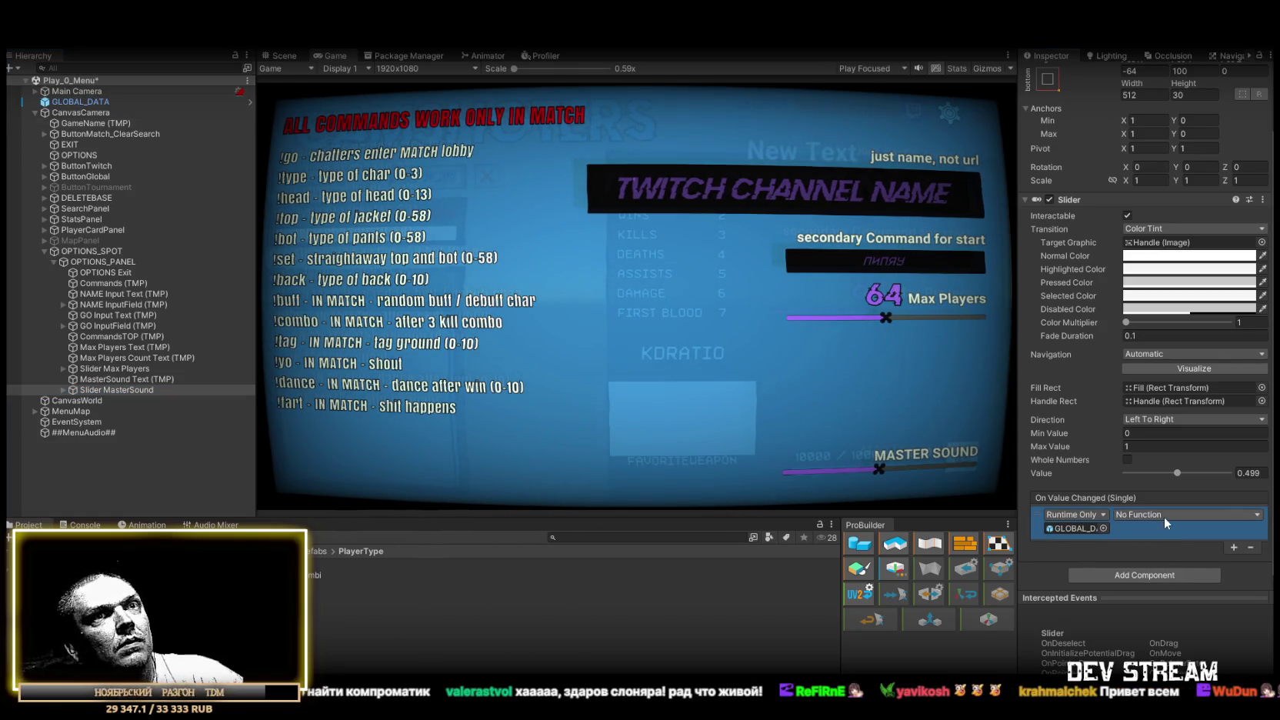
{"action": "left_click", "coordinate": [1165, 517]}
{"action": "mouse_move", "coordinate": [1178, 652]}
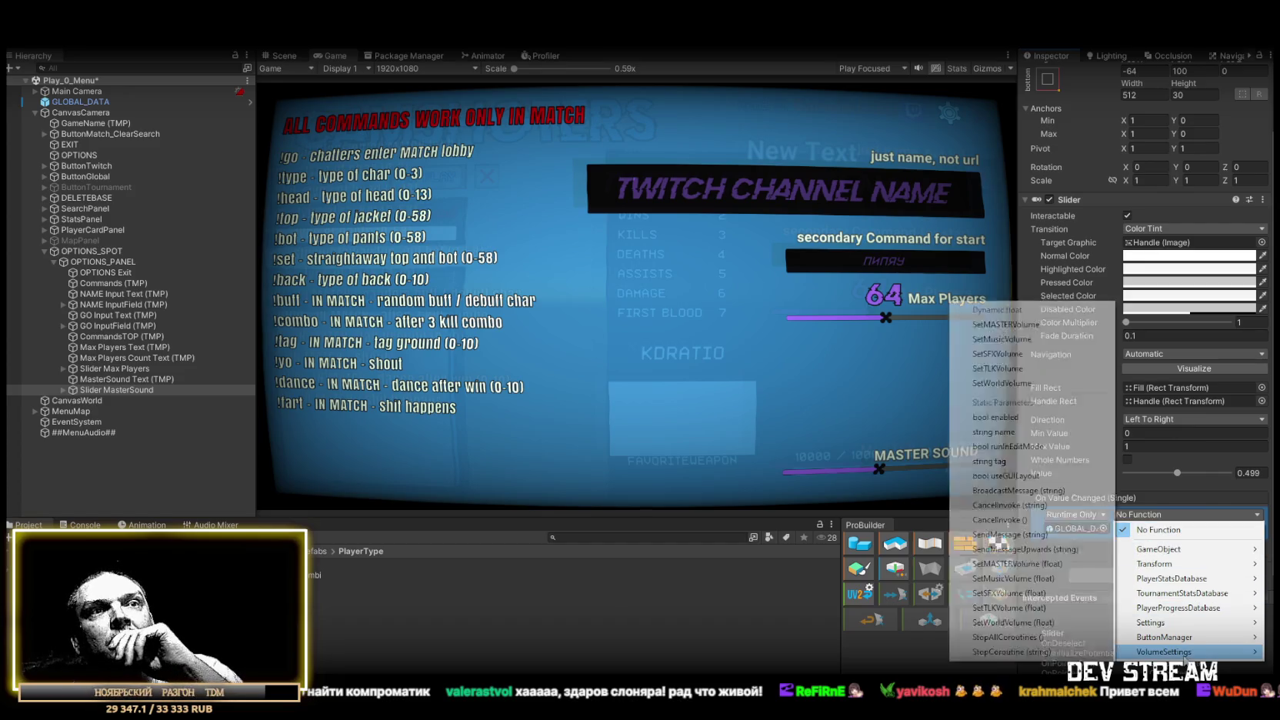